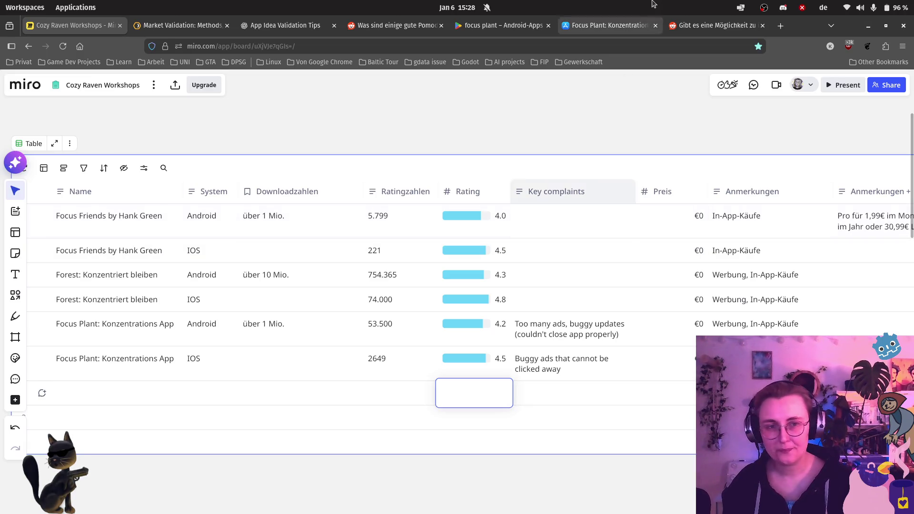
# - Glance at the Reddit thread on iOS download counts, then close that tab
pyautogui.click(712, 26)
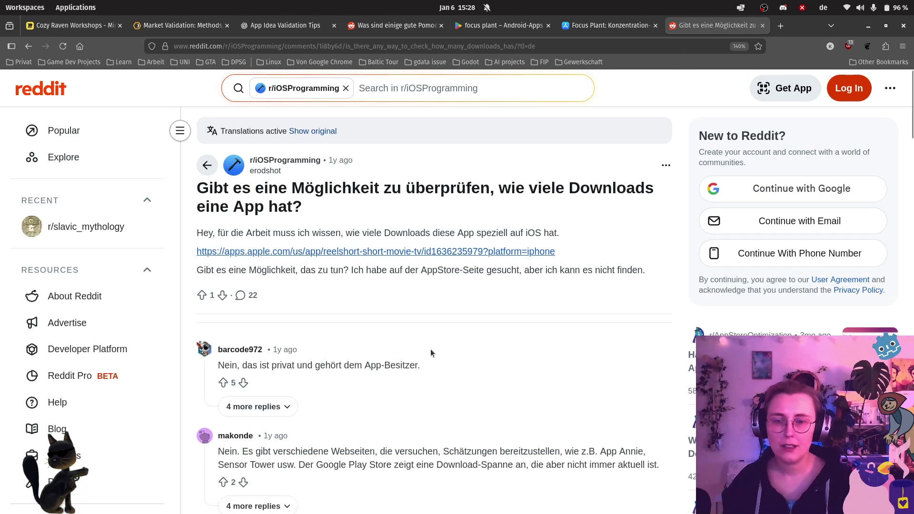
pyautogui.click(762, 26)
# - Close the Reddit thread and open the full 4-star 'Super App' review of Focus Plant
pyautogui.click(678, 173)
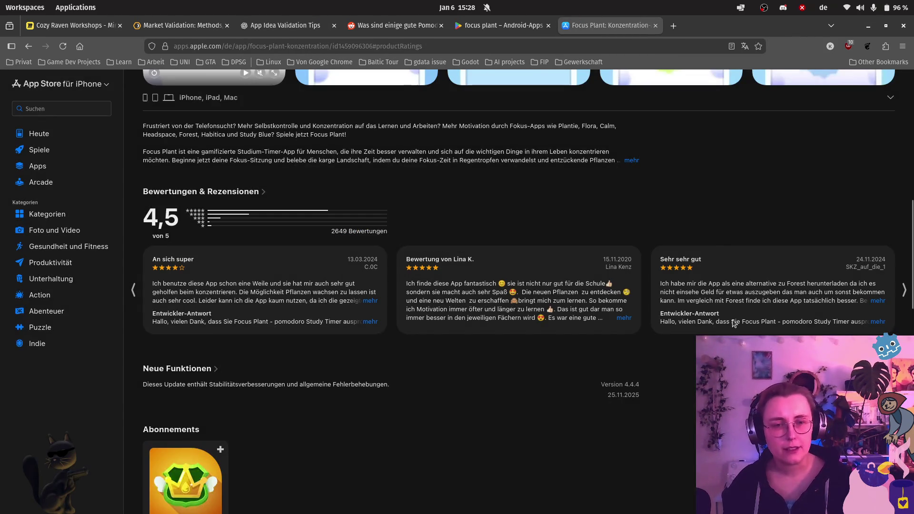
pyautogui.click(903, 293)
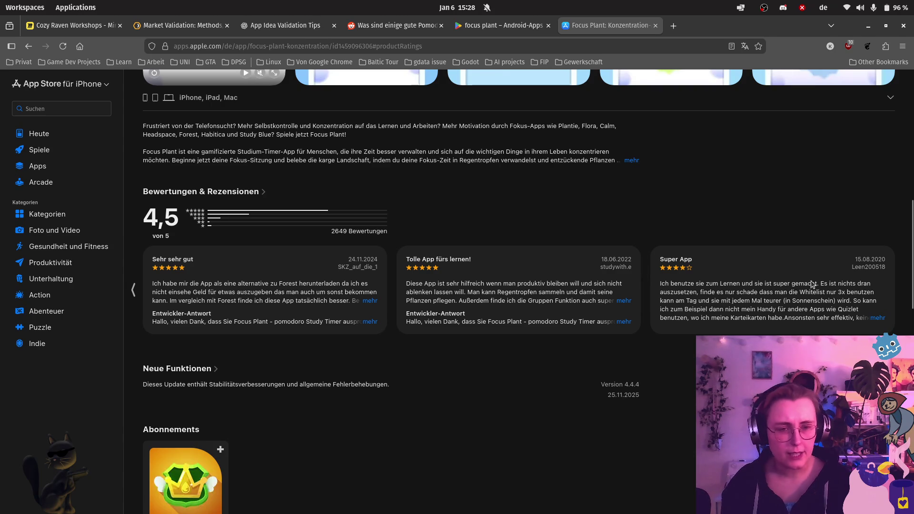
pyautogui.click(875, 317)
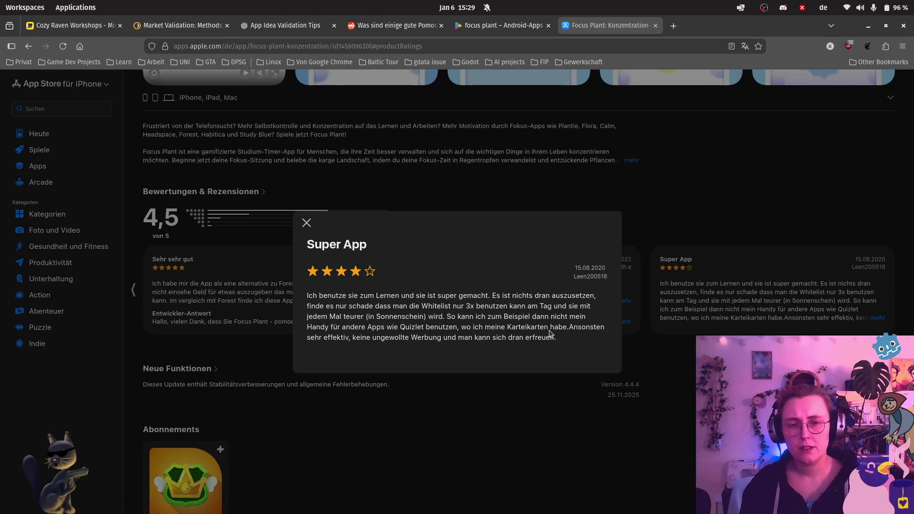
# - Append ', feature limits like the whitelist (only 3x per day)' to Focus Plant iOS key complaints
pyautogui.click(667, 332)
pyautogui.click(71, 25)
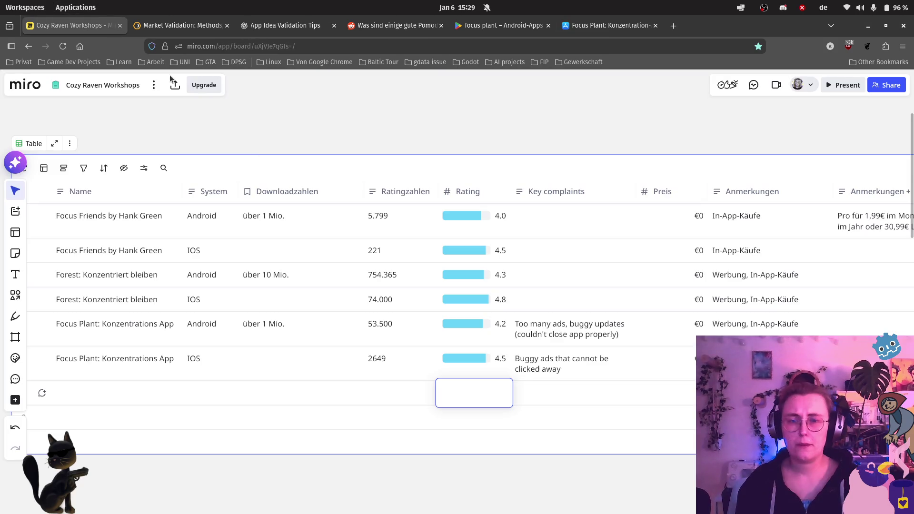
pyautogui.click(586, 367)
pyautogui.write(', ')
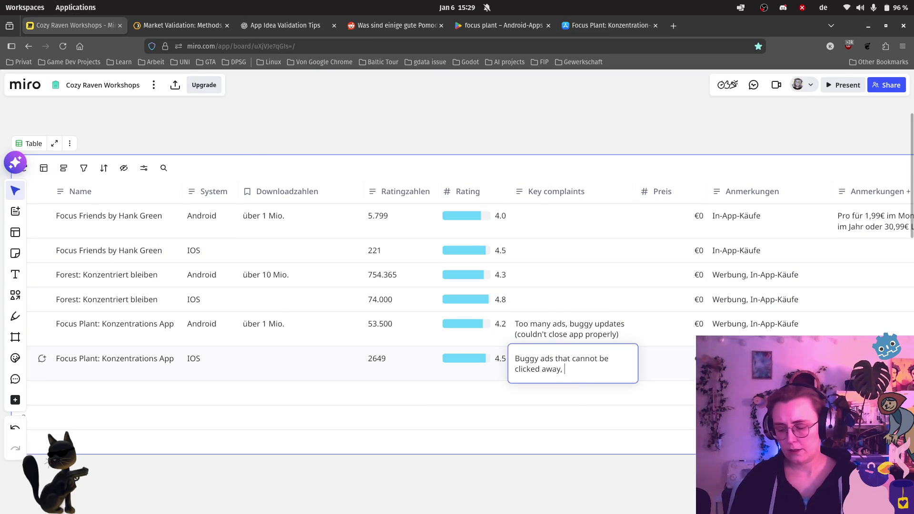
pyautogui.write('f')
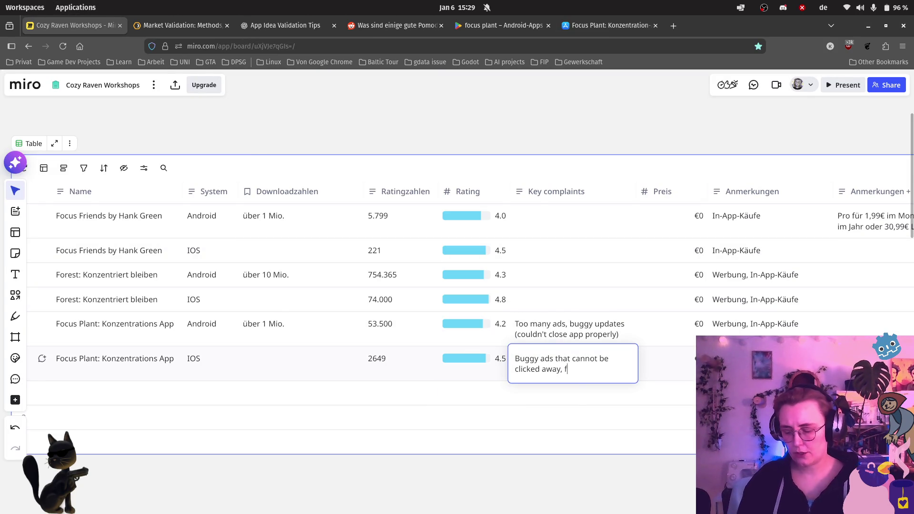
pyautogui.write('eature limits like the whitelis')
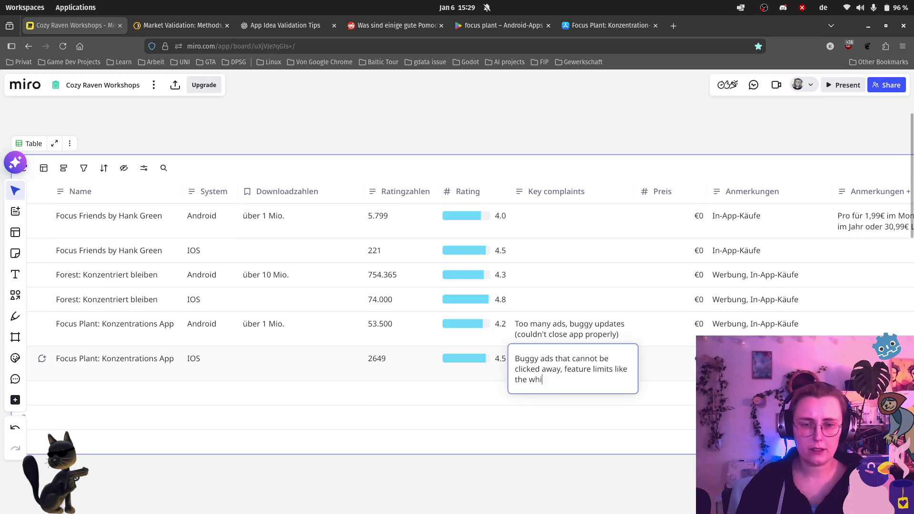
pyautogui.write('t ')
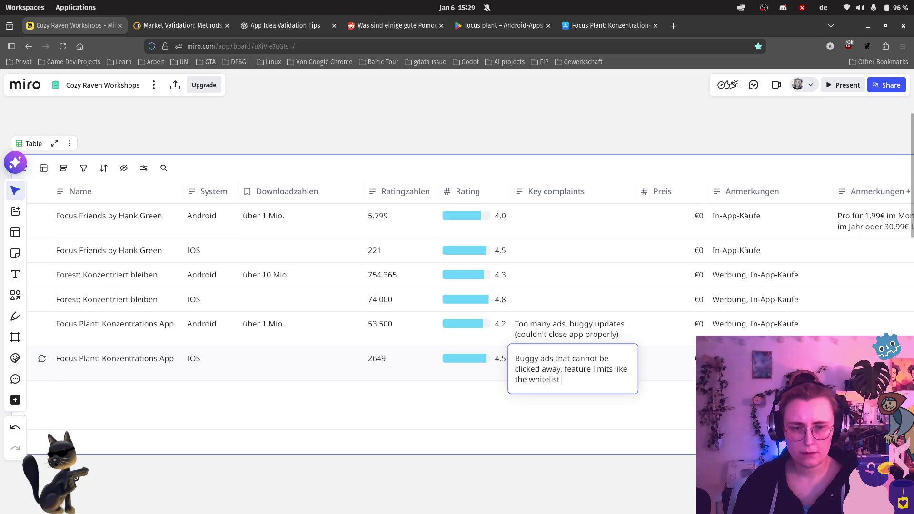
pyautogui.write('(only 3')
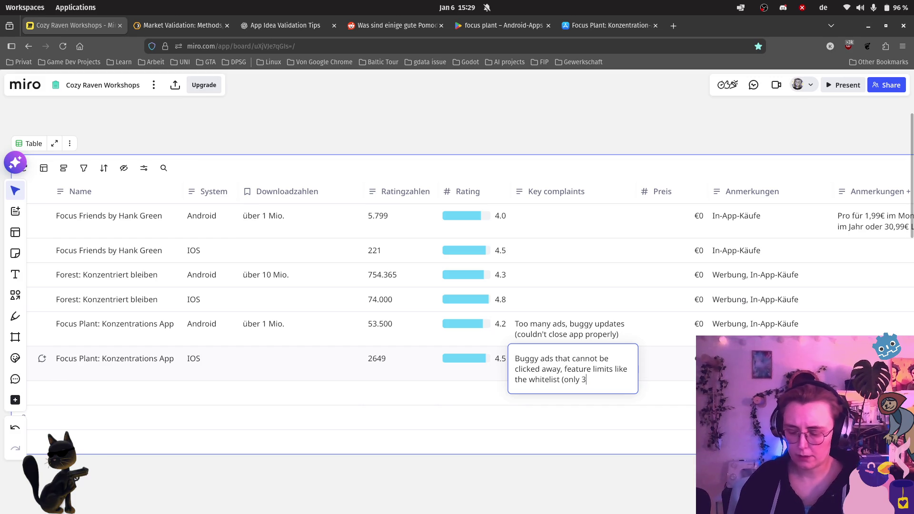
pyautogui.write('x per day=')
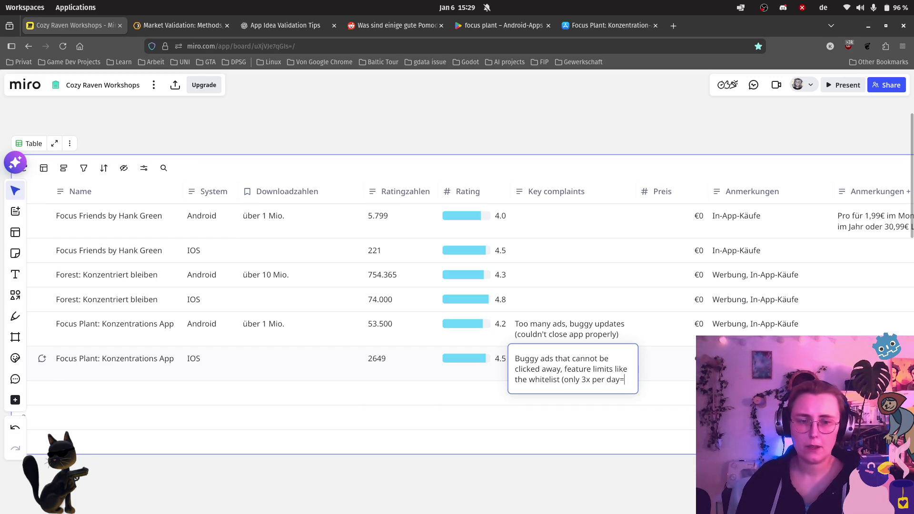
pyautogui.press('BackSpace')
pyautogui.write(')')
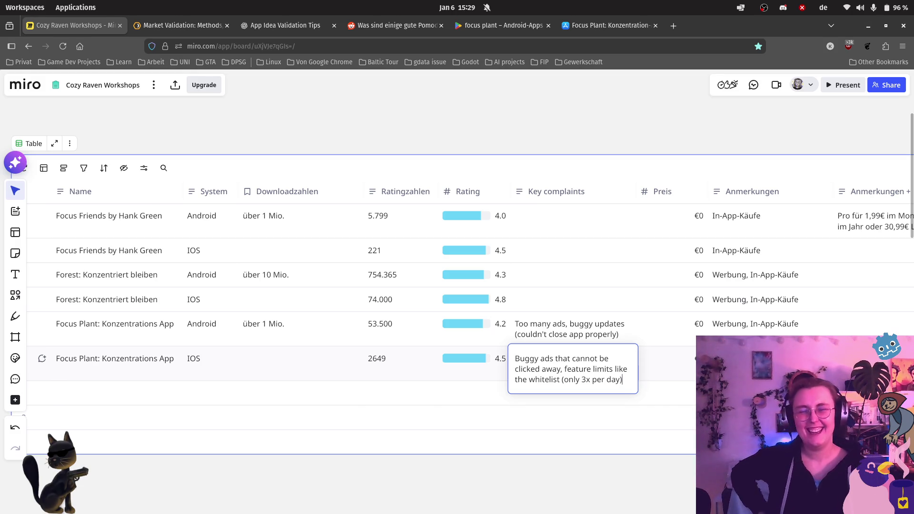
pyautogui.click(669, 404)
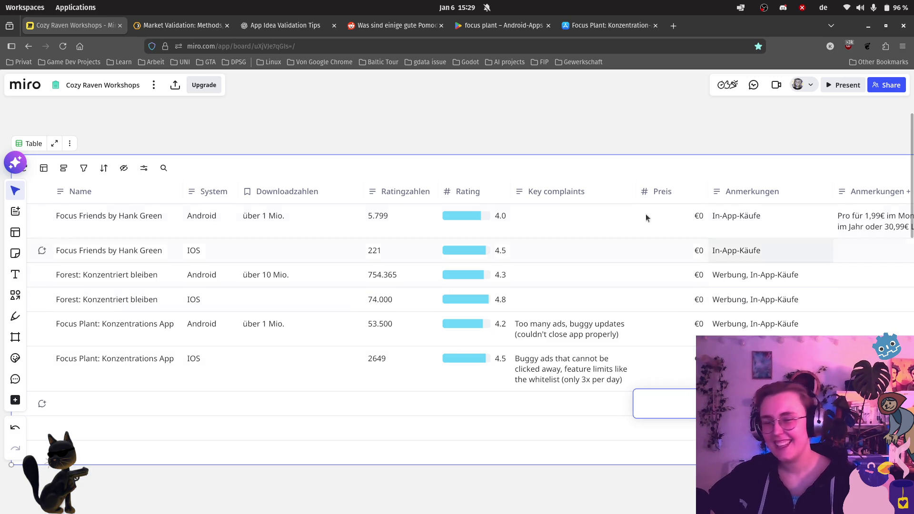
pyautogui.click(611, 483)
pyautogui.scroll(-3, 609, 428)
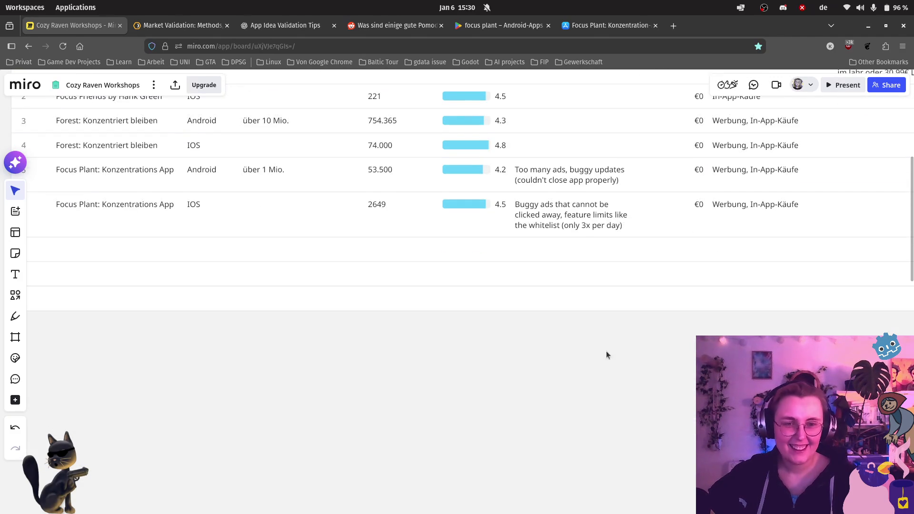
pyautogui.scroll(-3, 603, 341)
pyautogui.scroll(2, 511, 149)
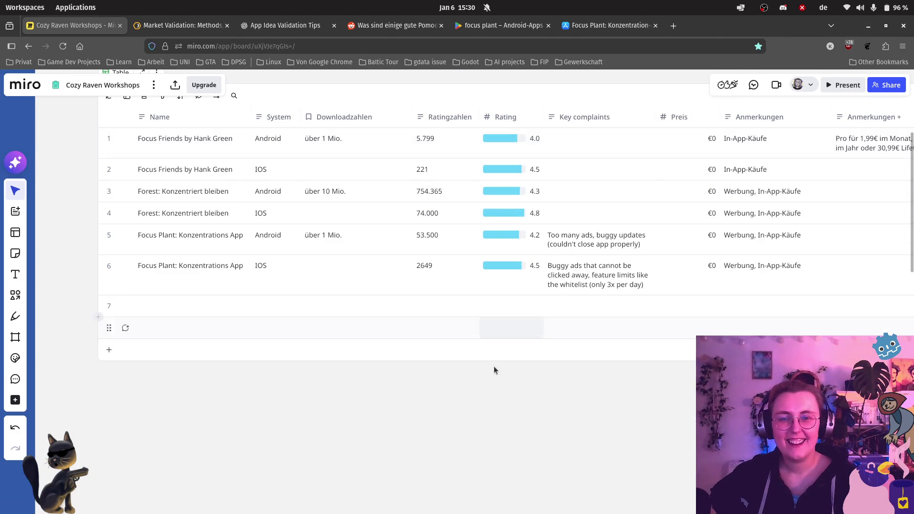
pyautogui.scroll(2, 527, 399)
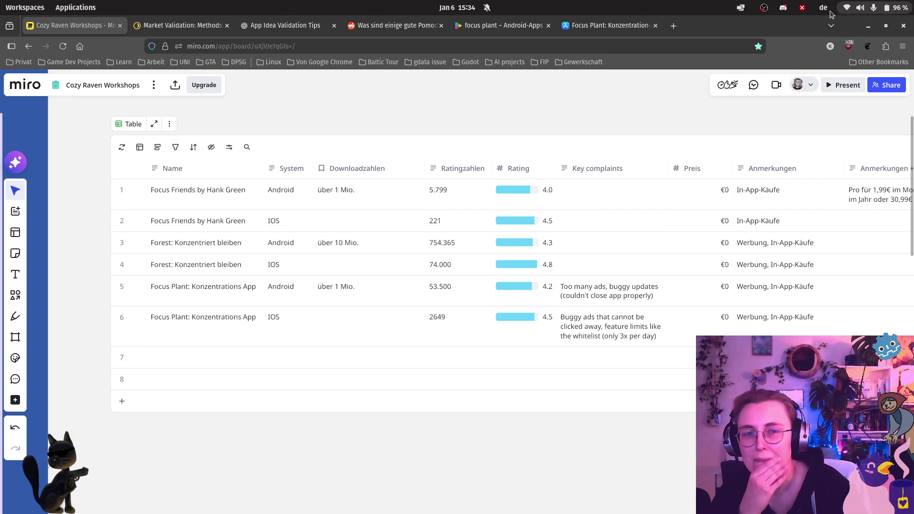
pyautogui.hscroll(5, 636, 276)
pyautogui.scroll(2, 636, 276)
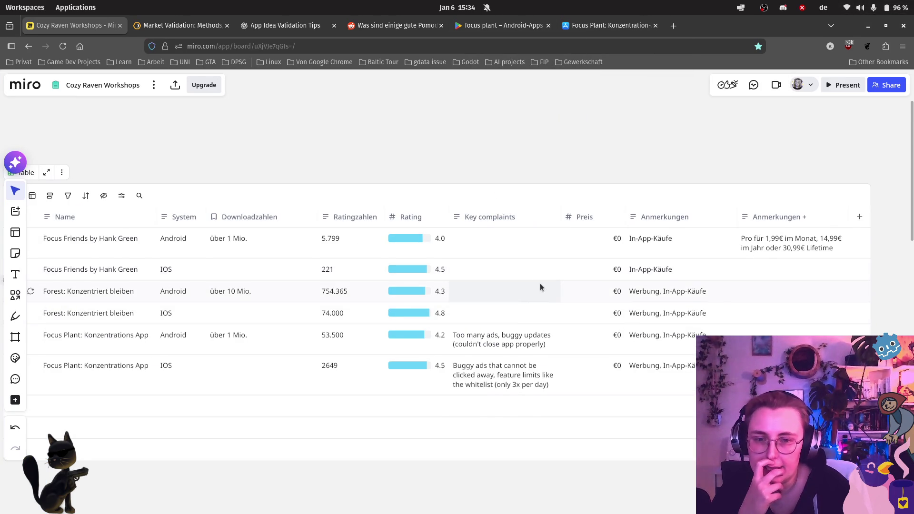
# - Switch from the Miro table to the 'focus plant – Android-Apps' Google Play tab
pyautogui.scroll(2, 536, 268)
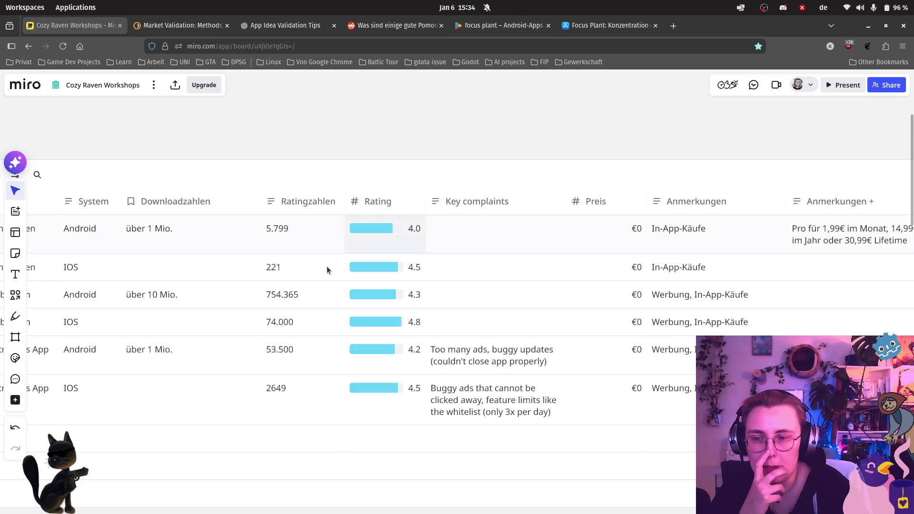
pyautogui.hscroll(-7, 327, 267)
pyautogui.click(499, 25)
pyautogui.scroll(10, 195, 165)
pyautogui.scroll(3, 195, 166)
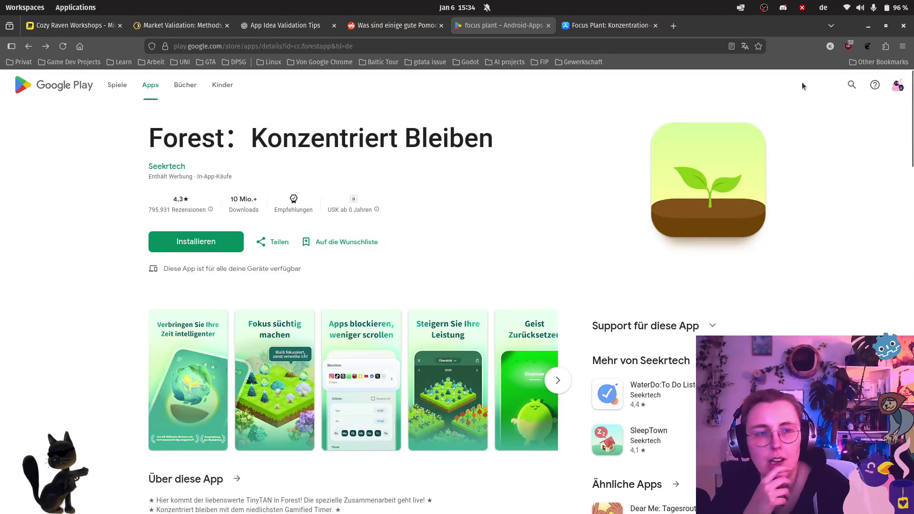
# - Search Google Play for 'forest' and open the Forest: Konzentriert Bleiben app page
pyautogui.click(851, 84)
pyautogui.write('forest')
pyautogui.press('Return')
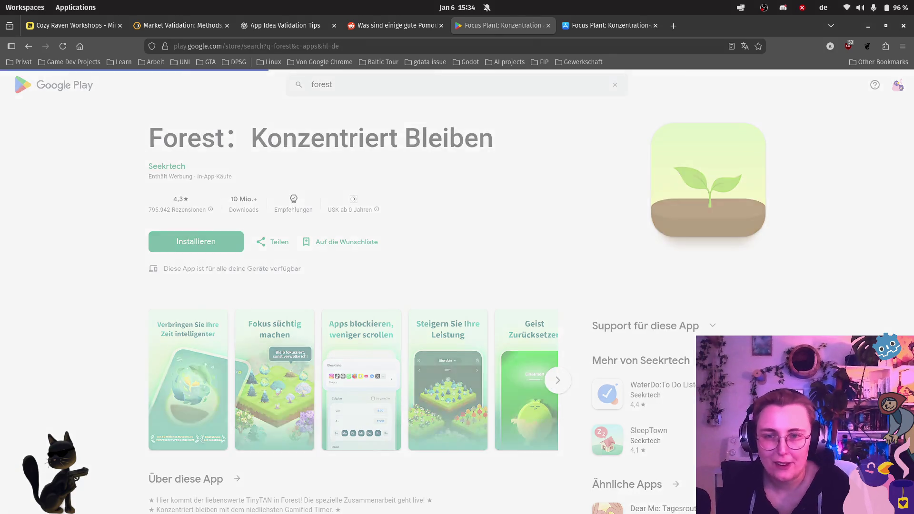
pyautogui.scroll(-5, 279, 230)
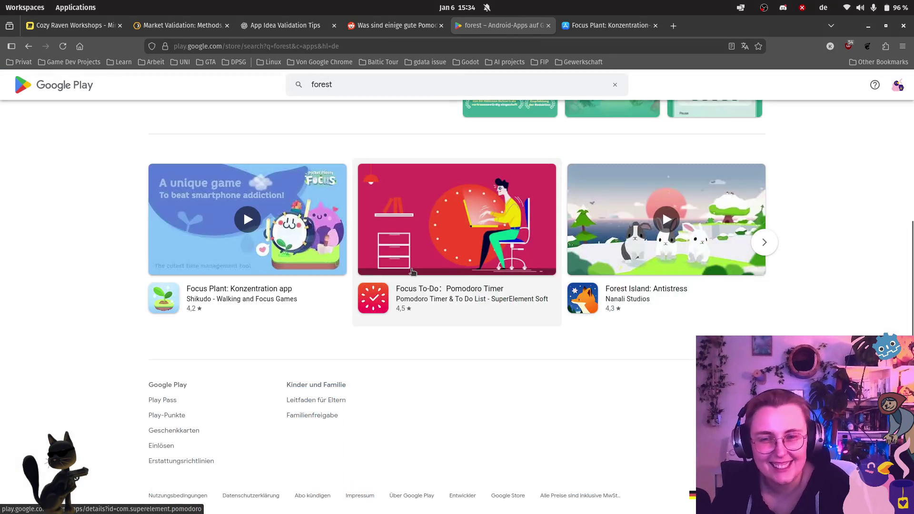
pyautogui.scroll(5, 336, 286)
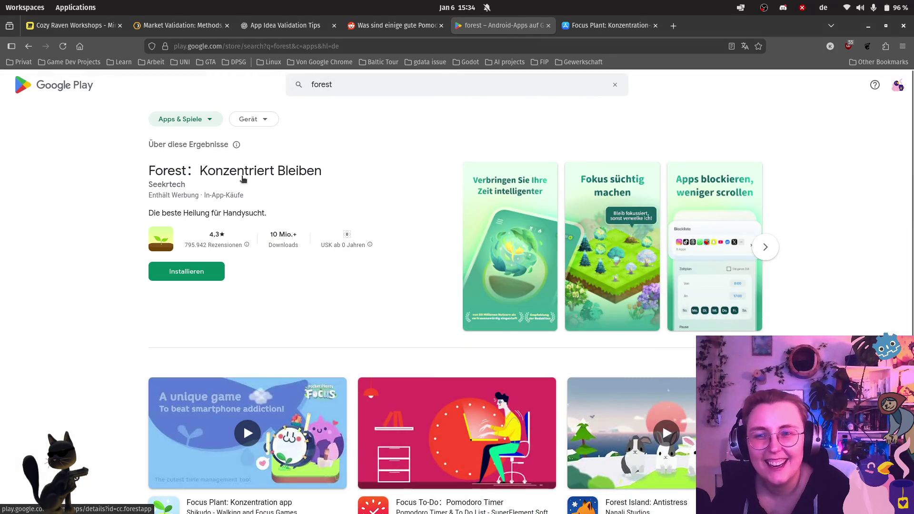
pyautogui.click(336, 285)
pyautogui.scroll(-10, 394, 250)
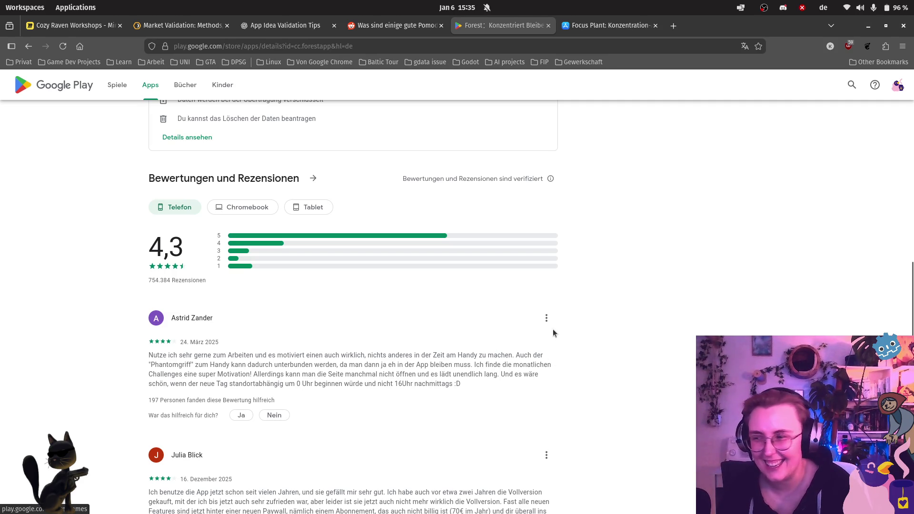
pyautogui.scroll(-2, 575, 234)
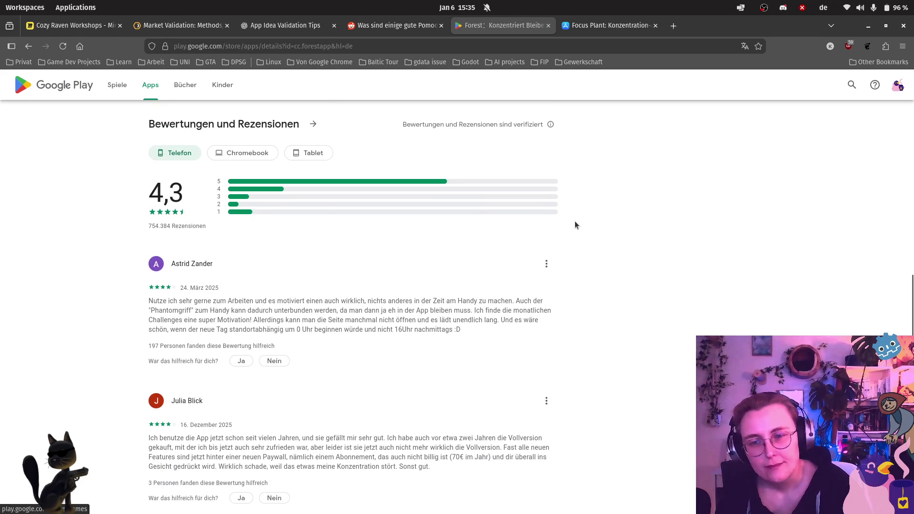
pyautogui.scroll(-2, 228, 322)
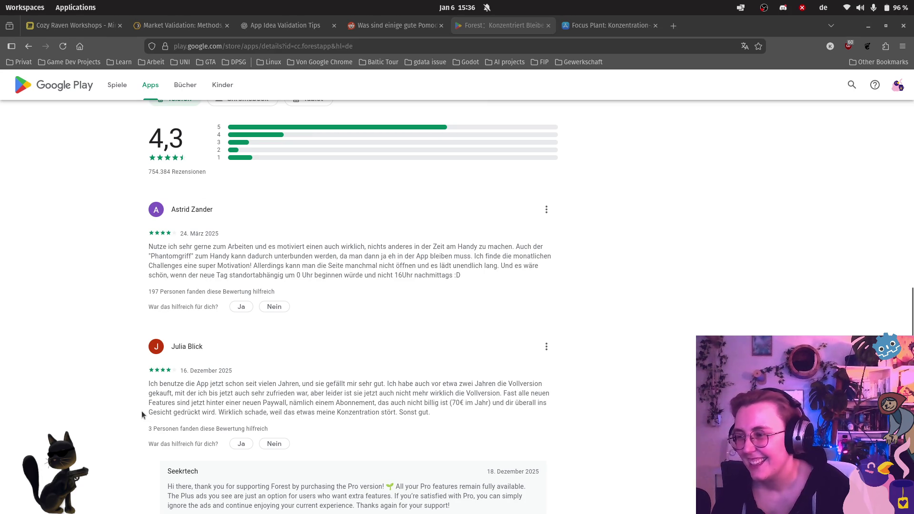
pyautogui.scroll(3, 169, 423)
pyautogui.scroll(-4, 162, 413)
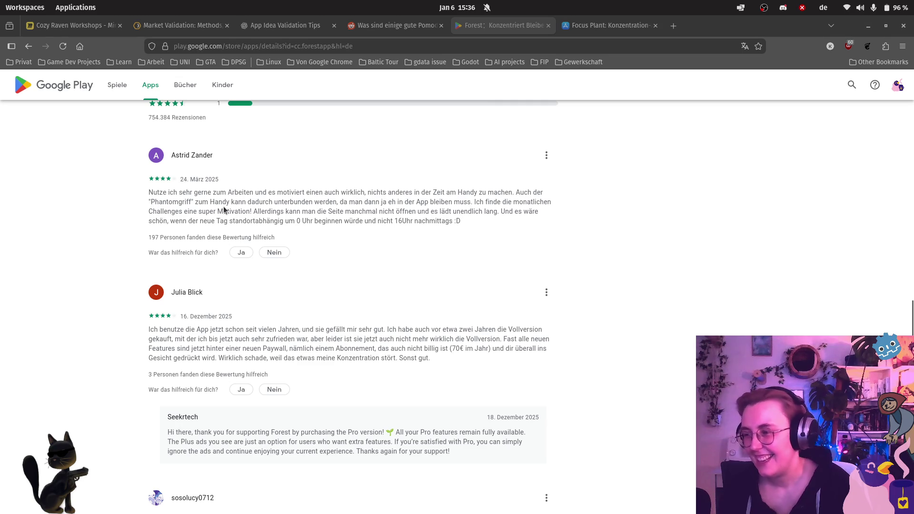
# - Zoom the Forest reviews page to 110% and scroll up to the rating summary
pyautogui.hotkey('ctrl', '+')
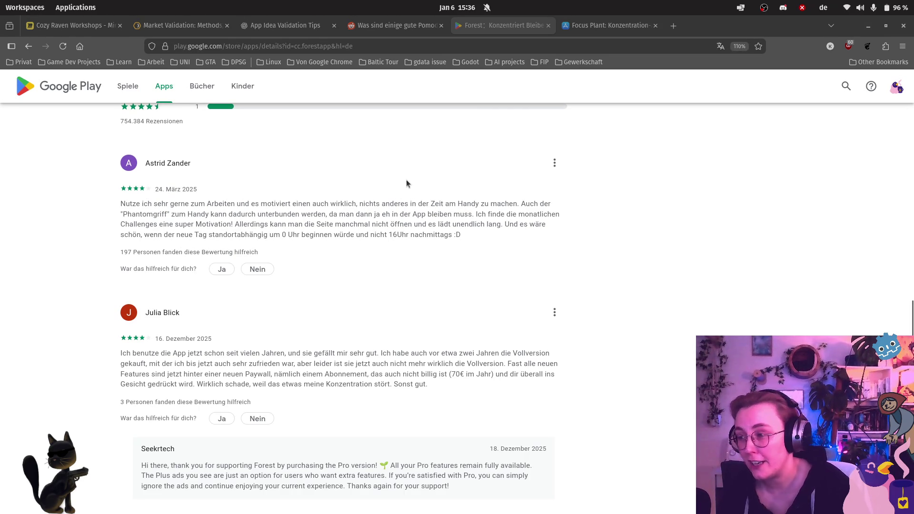
pyautogui.scroll(3, 292, 172)
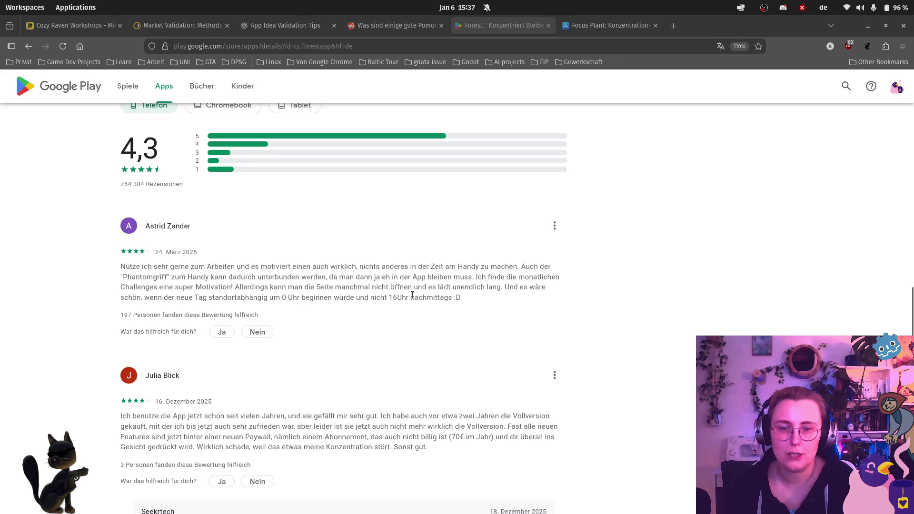
# - Enter Forest Android's key complaints: long loading times and a new day starting at 4 pm
pyautogui.click(71, 25)
pyautogui.click(677, 287)
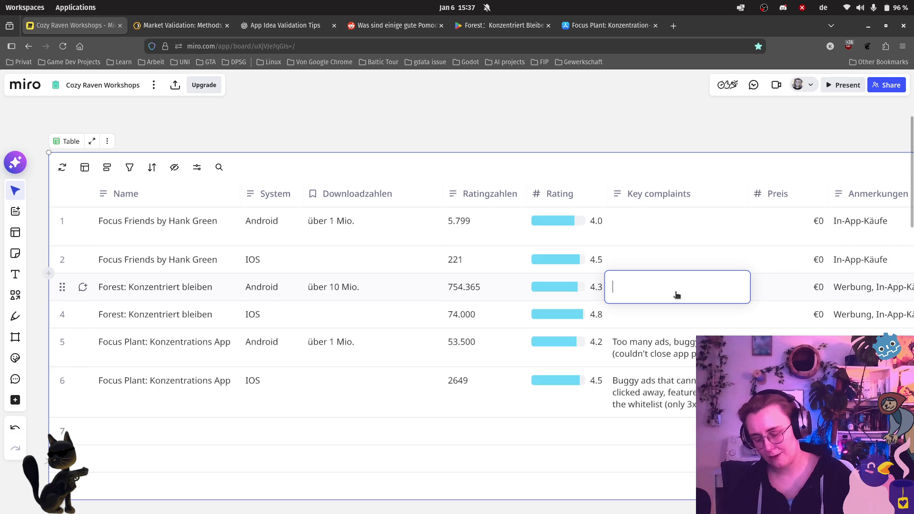
pyautogui.click(524, 22)
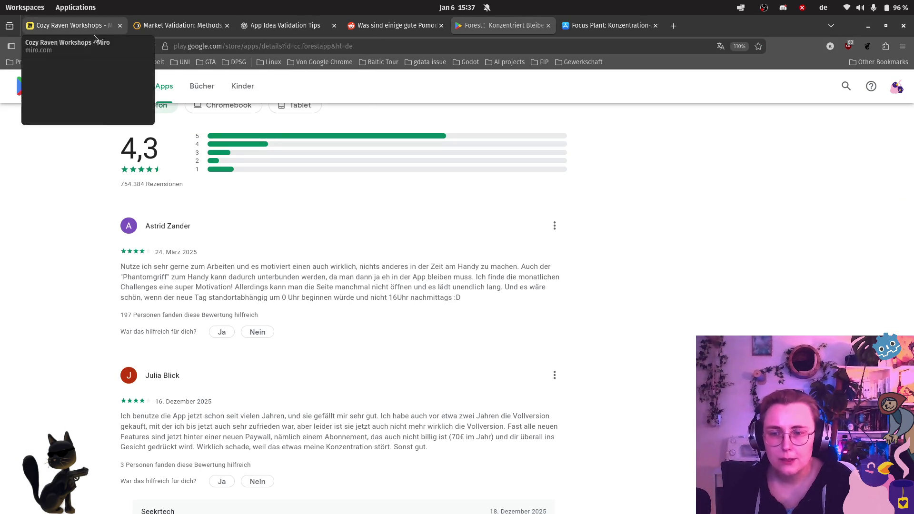
pyautogui.click(44, 26)
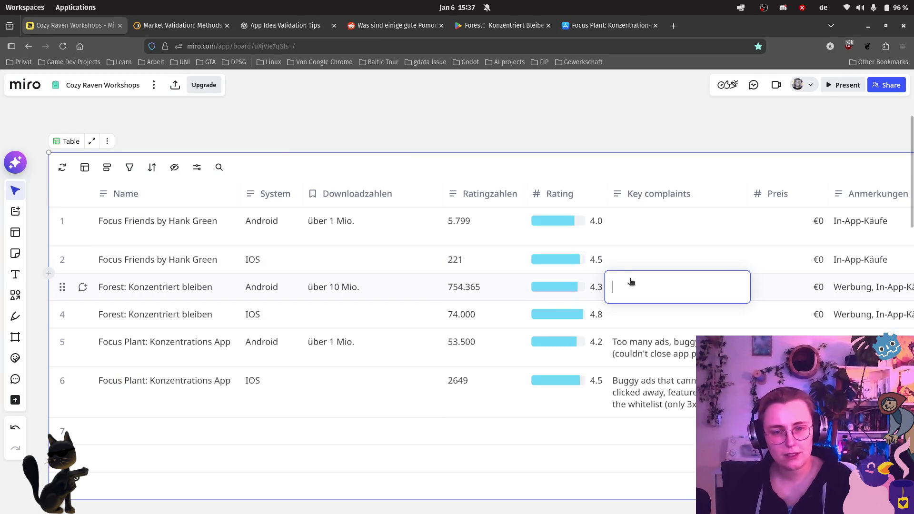
pyautogui.write('long ')
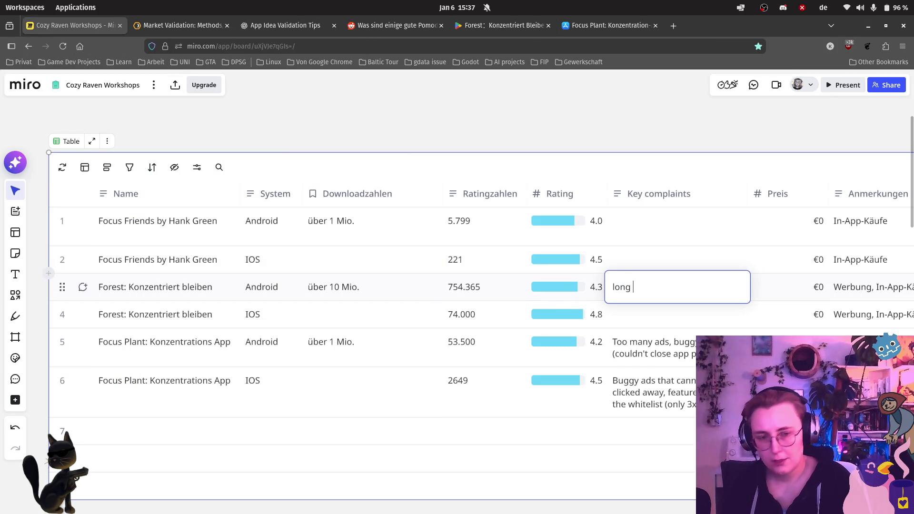
pyautogui.write('loading times,')
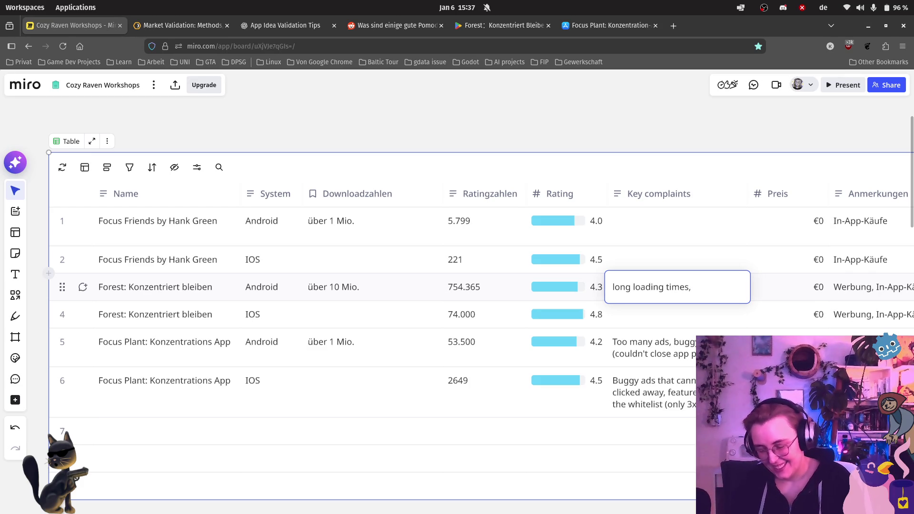
pyautogui.write('now day starts at 4 pm')
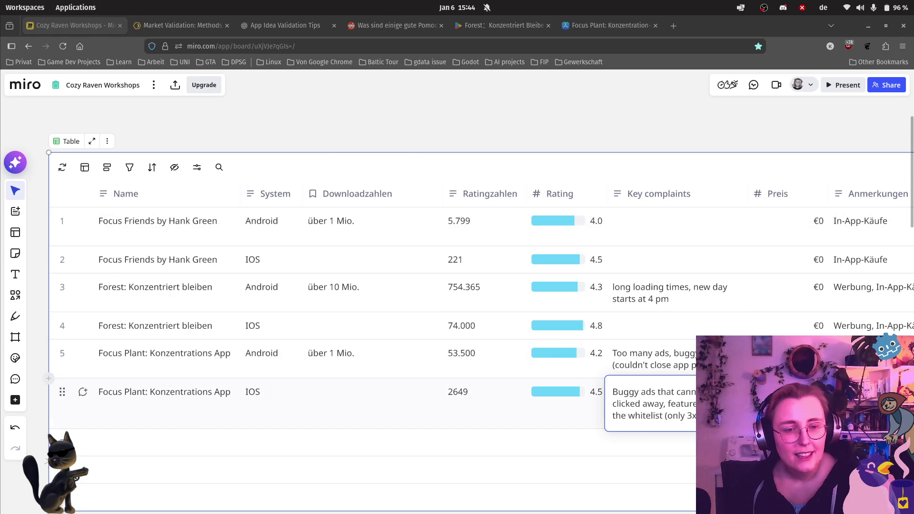
pyautogui.click(649, 443)
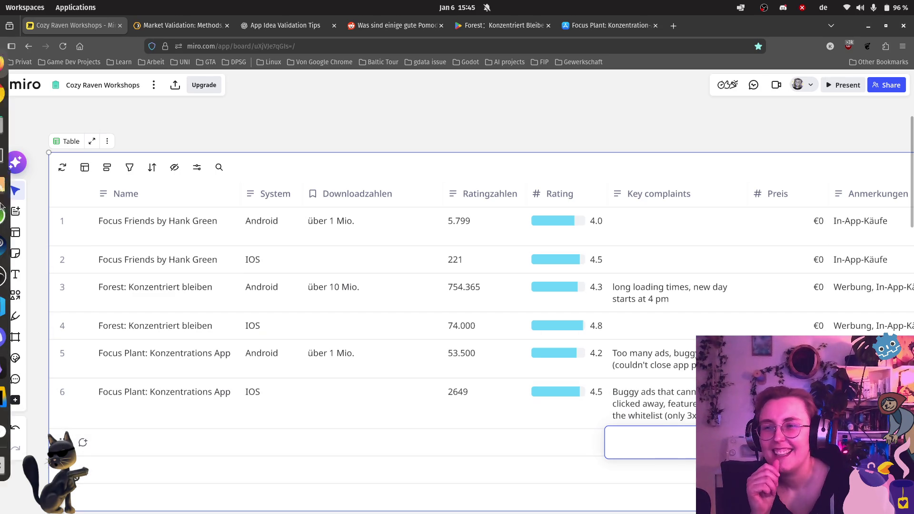
# - Select the empty Forest iOS complaints cell, then zoom out and pan to see the whole board
pyautogui.moveTo(7, 65)
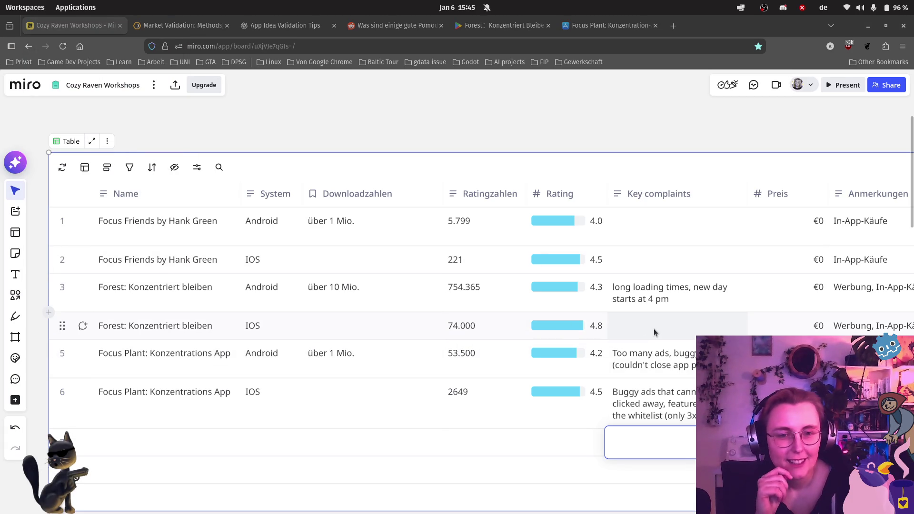
pyautogui.click(653, 330)
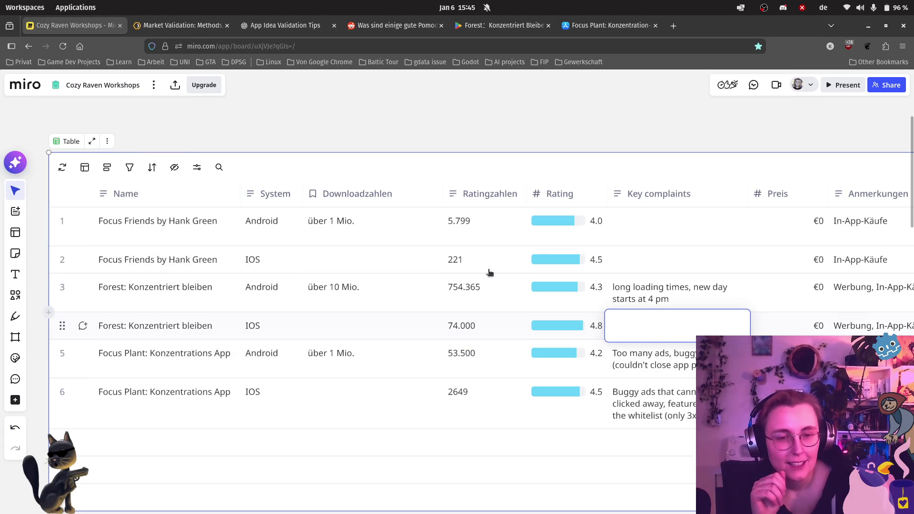
pyautogui.scroll(-5, 279, 247)
pyautogui.moveTo(179, 166); pyautogui.dragTo(620, 165)
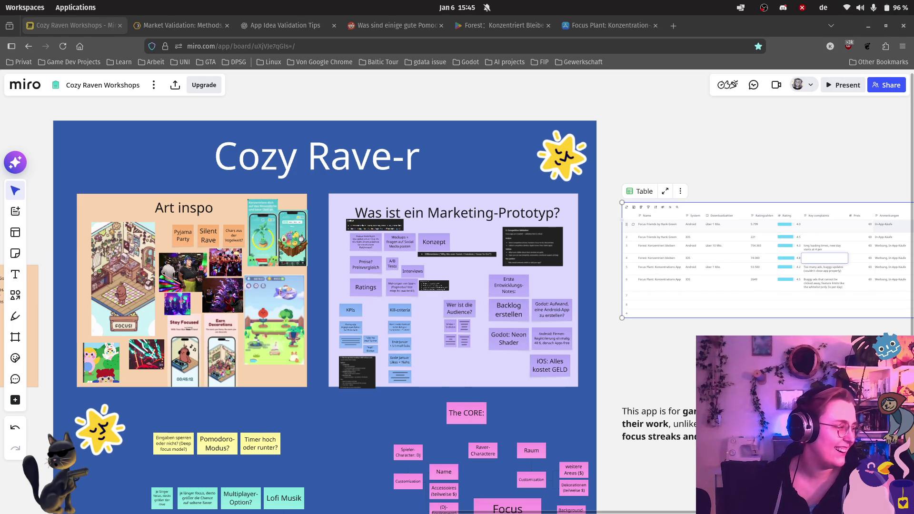
# - Switch from Firefox to the Discord call window with Alt+Tab
pyautogui.hotkey('alt', 'Tab')
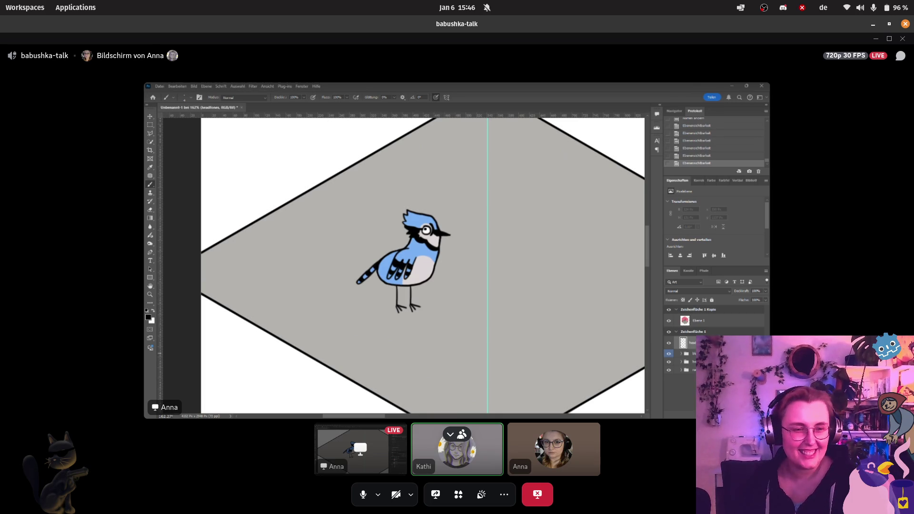
# - Switch from the Discord call back to the Firefox window showing the Miro board
pyautogui.hotkey('alt', 'Tab')
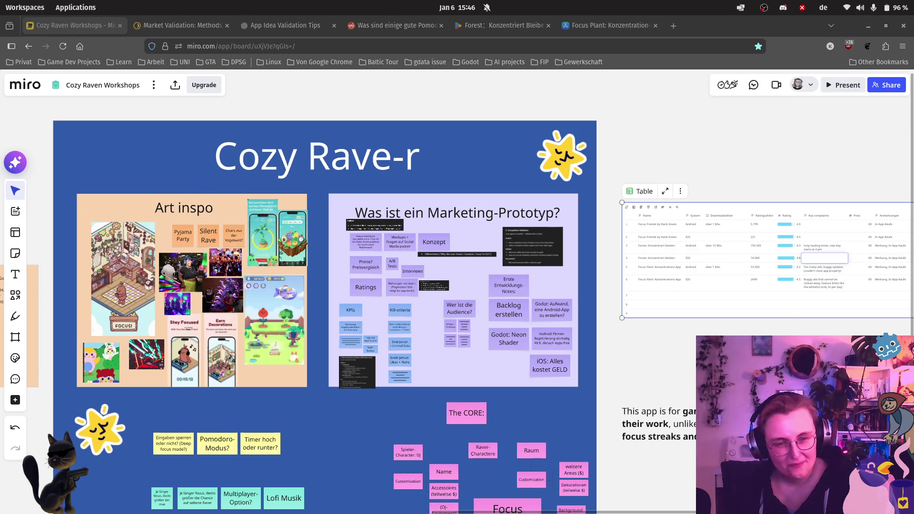
# - Pan the canvas from the comparison table to the app screenshot mood board and marketing-prototype frame
pyautogui.hscroll(5, 562, 246)
pyautogui.scroll(5, 559, 324)
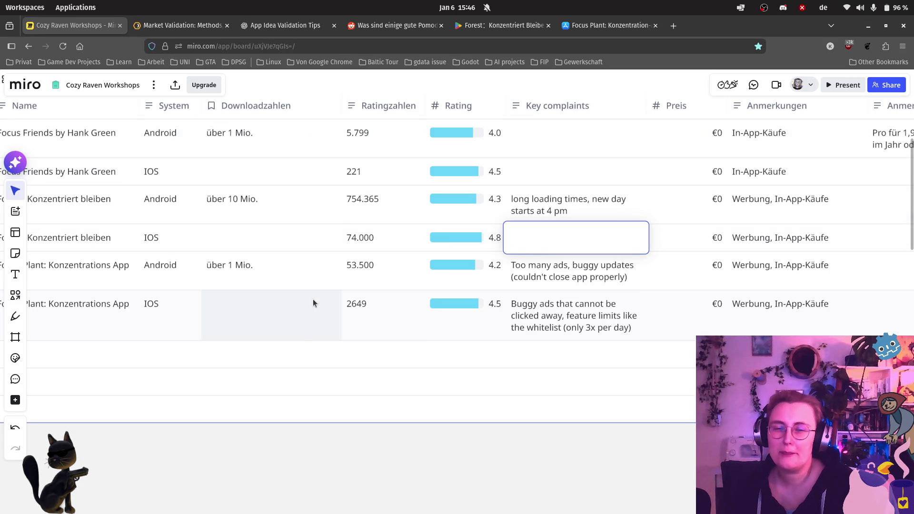
pyautogui.scroll(-5, 313, 299)
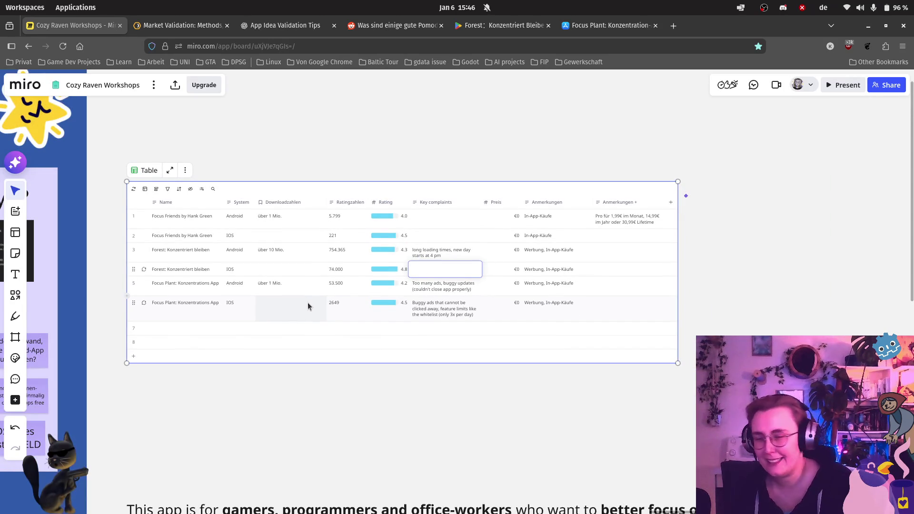
pyautogui.hscroll(-10, 288, 427)
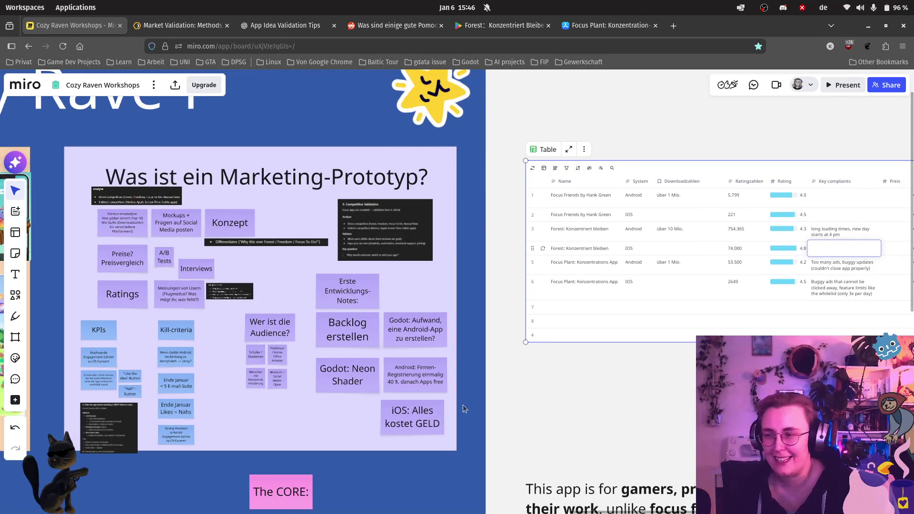
pyautogui.hscroll(-15, 510, 404)
pyautogui.moveTo(526, 368); pyautogui.dragTo(193, 353)
pyautogui.hscroll(3, 374, 292)
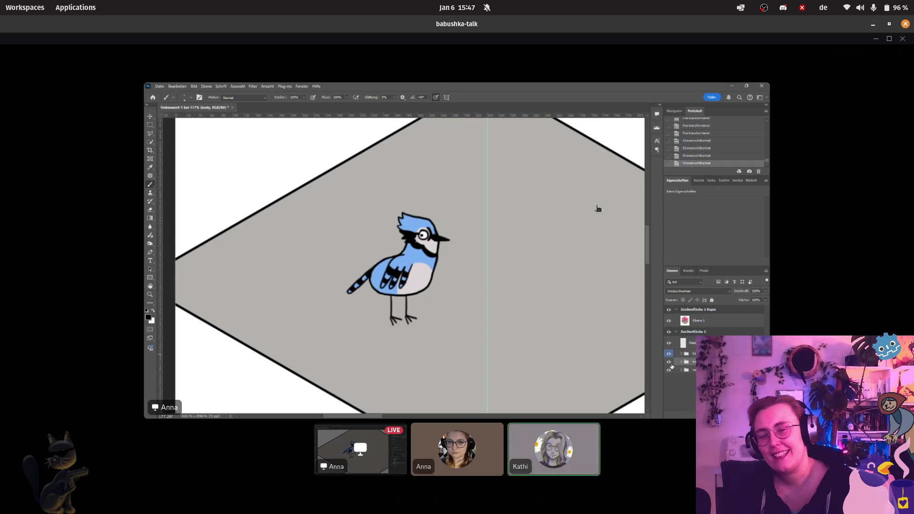
# - Leave the Discord share of the Photoshop blue jay and return to the Miro board
pyautogui.moveTo(598, 222)
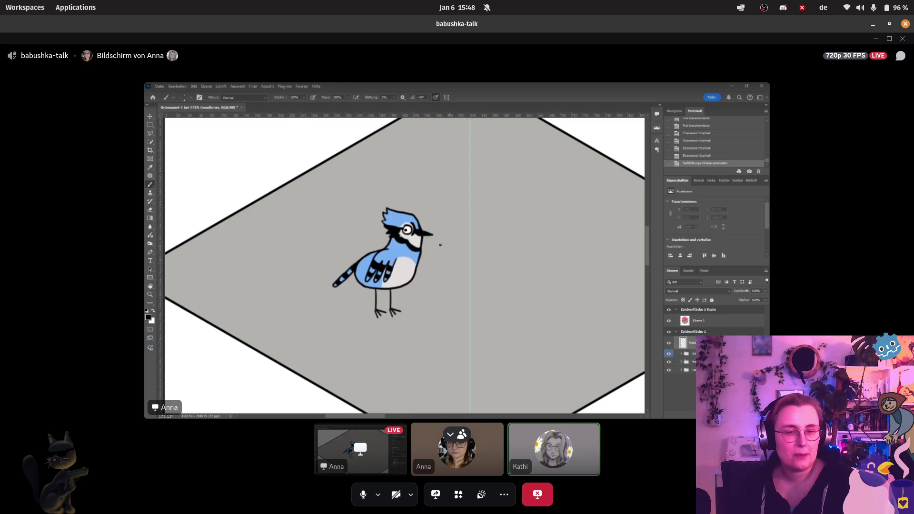
pyautogui.hotkey('alt', 'Tab')
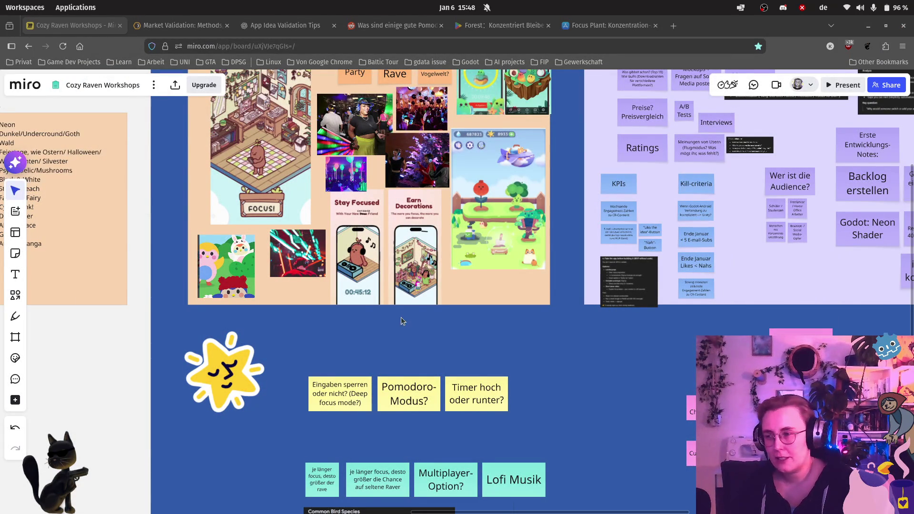
# - Zoom and pan the canvas until the app comparison table's rows and columns are readable
pyautogui.scroll(-3, 561, 366)
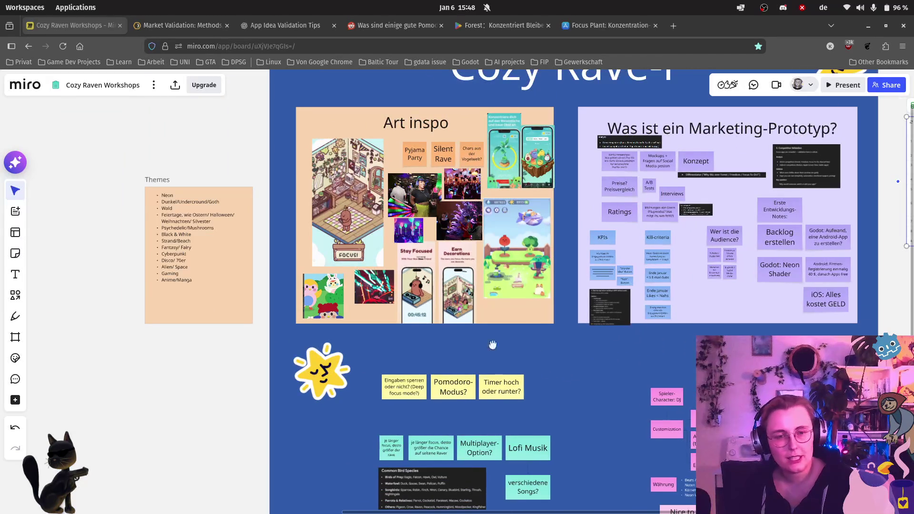
pyautogui.hscroll(10, 537, 345)
pyautogui.scroll(1, 513, 331)
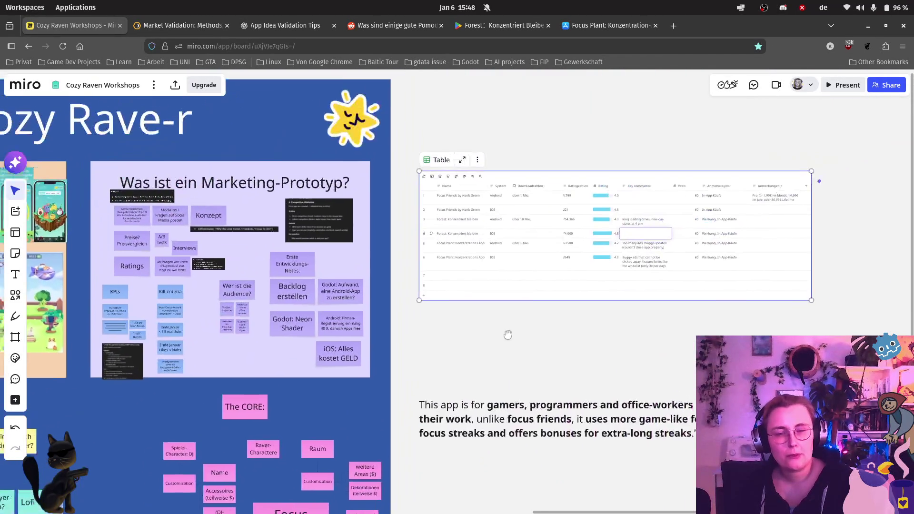
pyautogui.scroll(5, 638, 318)
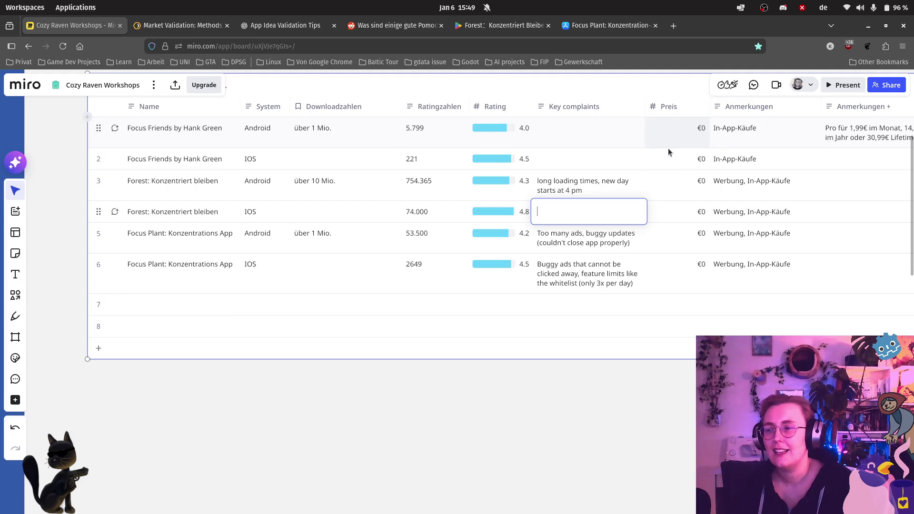
pyautogui.scroll(2, 622, 133)
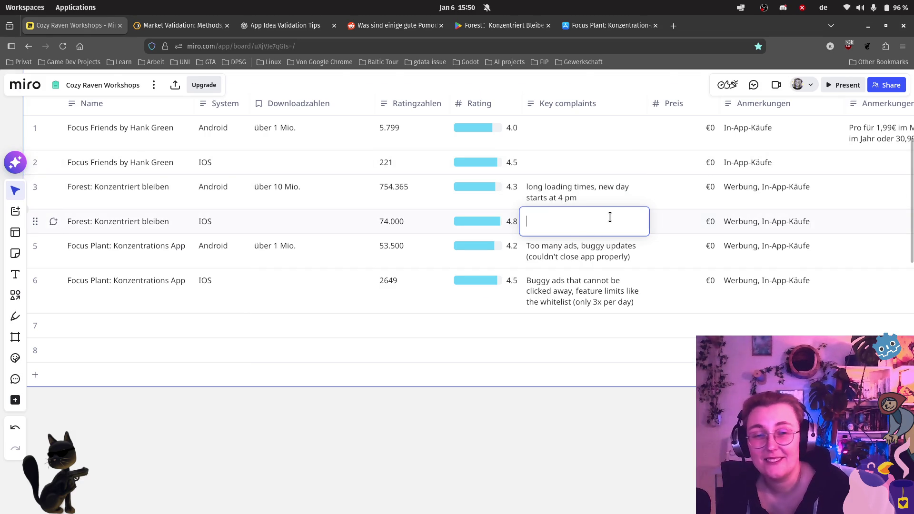
pyautogui.scroll(2, 611, 216)
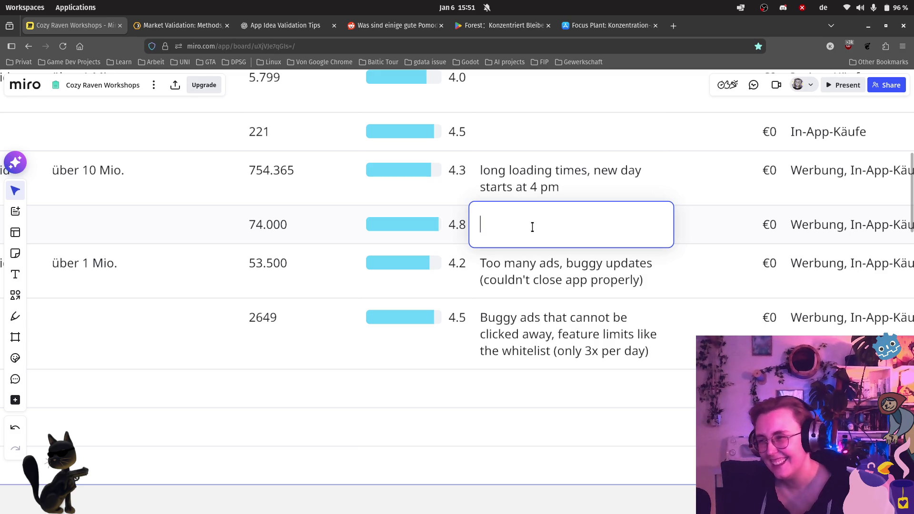
pyautogui.scroll(-2, 623, 336)
pyautogui.scroll(-2, 623, 335)
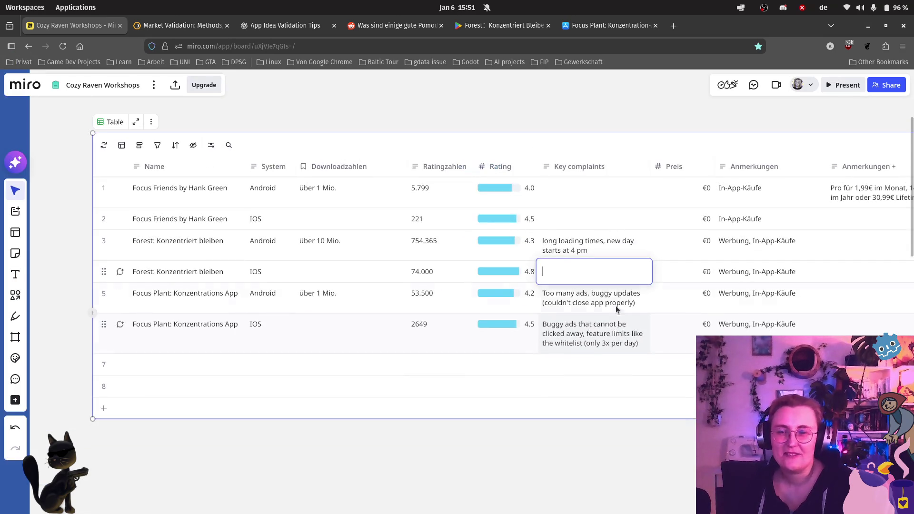
pyautogui.scroll(1, 609, 262)
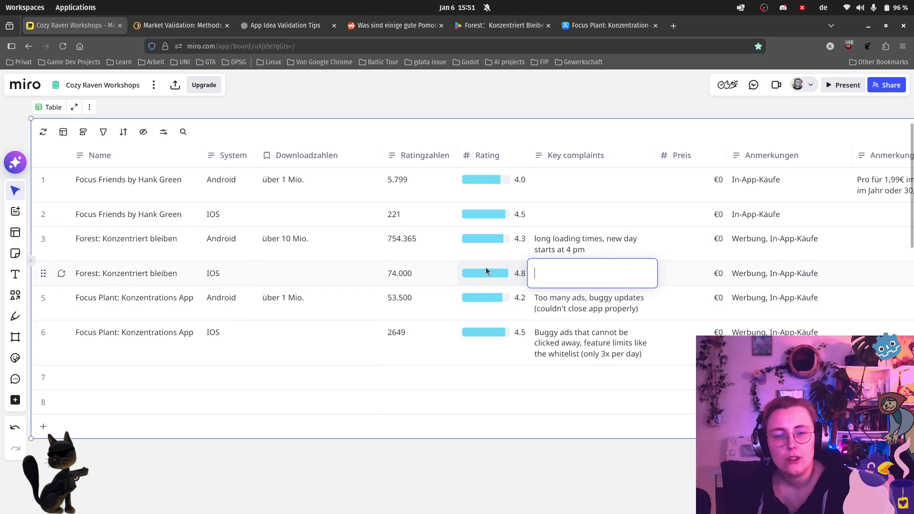
pyautogui.hotkey('alt', '5')
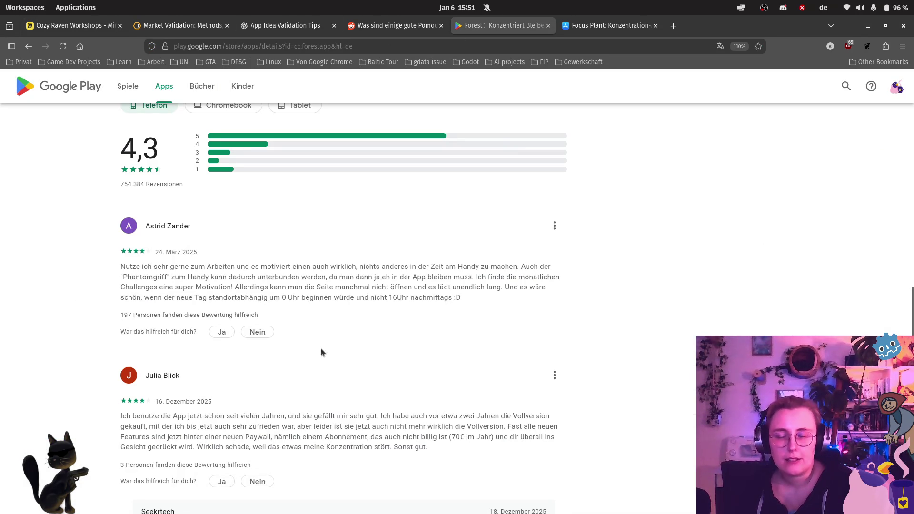
# - Read through the Forest Google Play ratings and reviews, then return to the Miro comparison table
pyautogui.scroll(20, 371, 247)
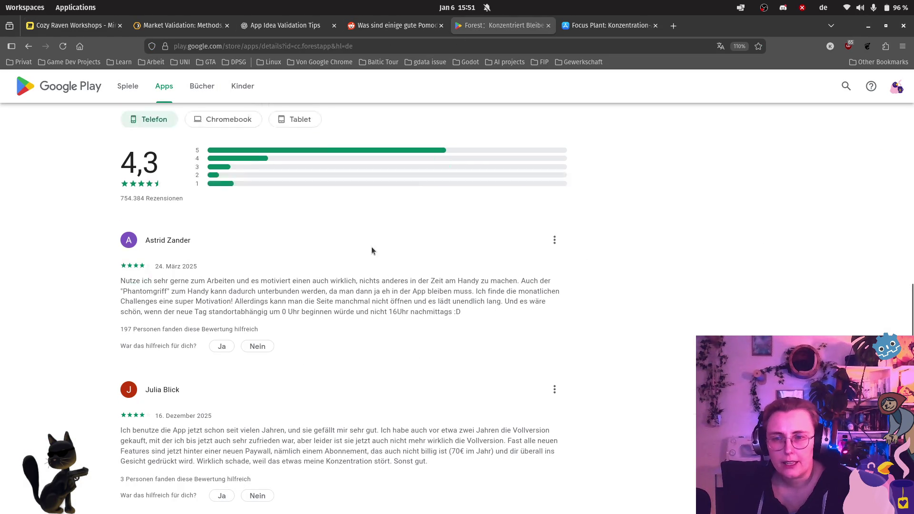
pyautogui.scroll(-20, 387, 267)
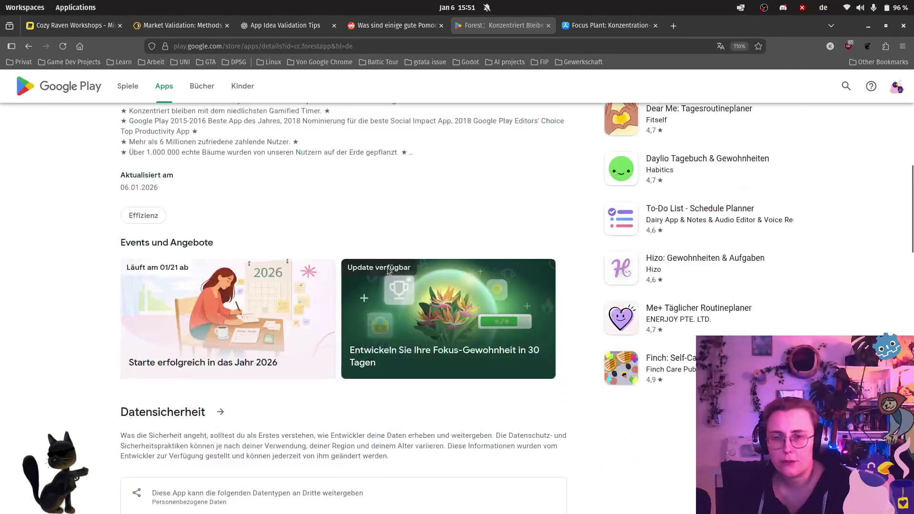
pyautogui.scroll(5, 376, 276)
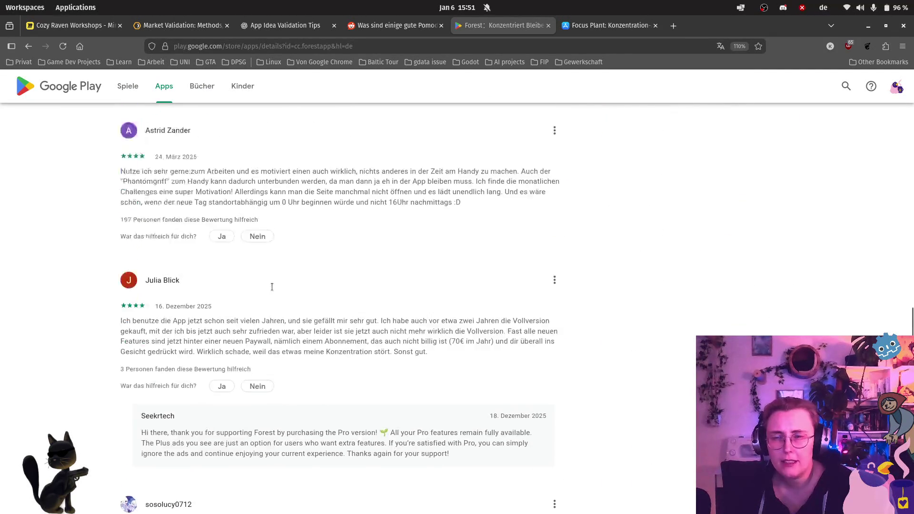
pyautogui.keyDown('ctrl'); pyautogui.scroll(3, 270, 295); pyautogui.keyUp('ctrl')
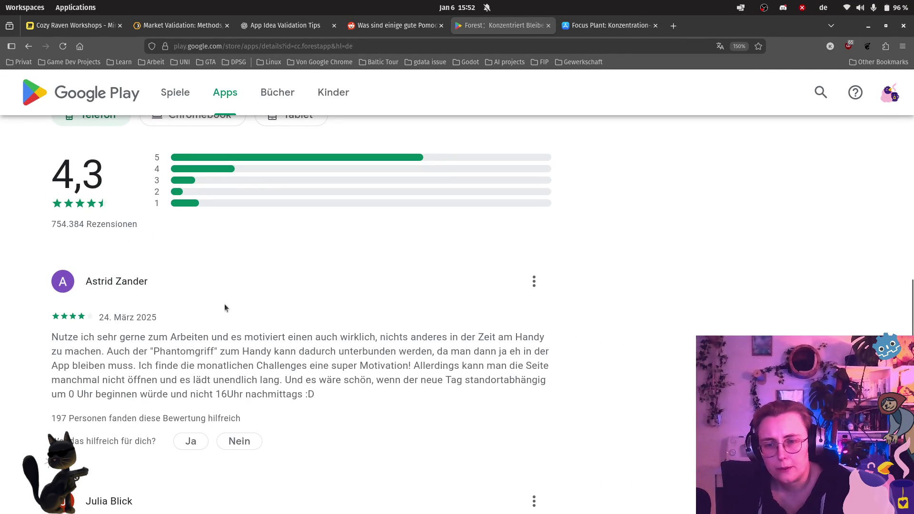
pyautogui.scroll(-5, 280, 348)
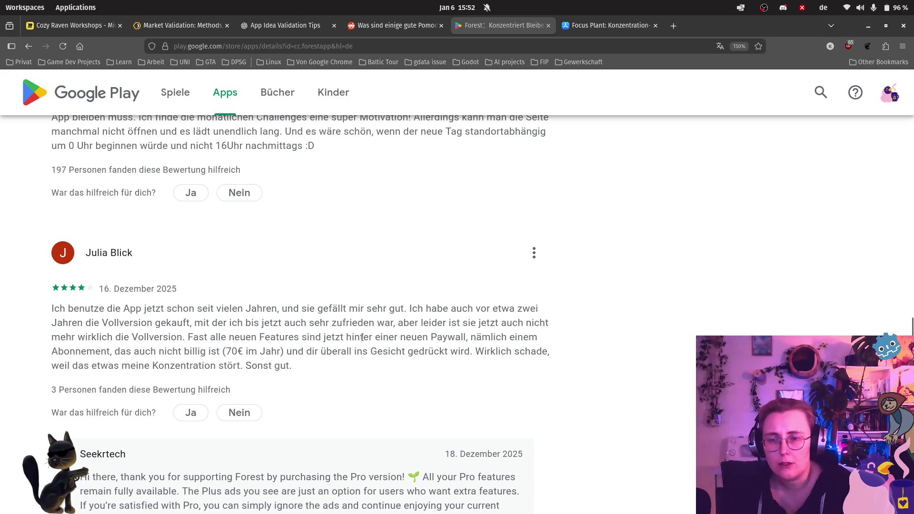
pyautogui.click(72, 26)
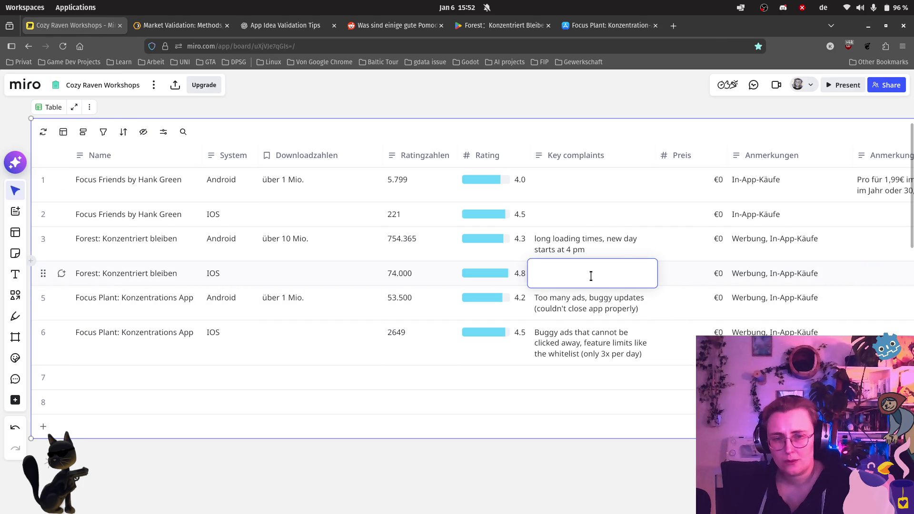
# - Append ', Abomodell' to the Anmerkungen of both the Android and iOS Forest rows
pyautogui.click(603, 257)
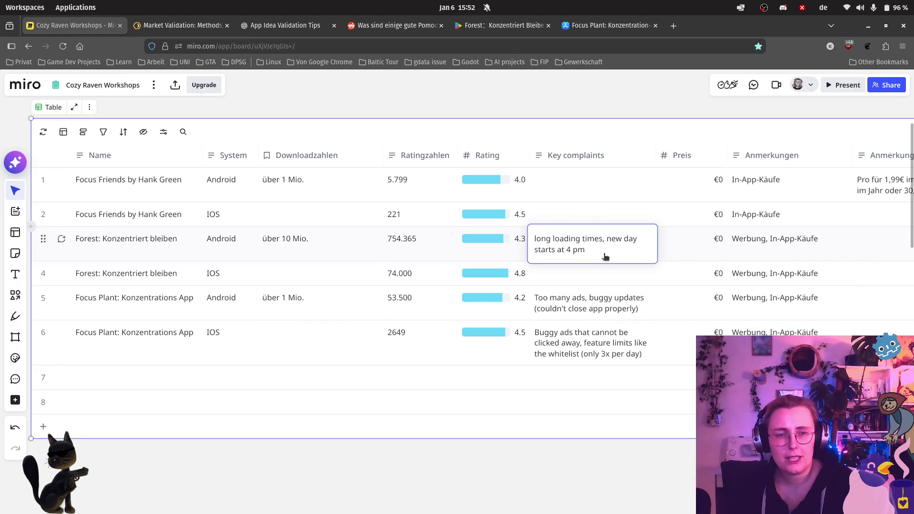
pyautogui.click(800, 245)
pyautogui.click(817, 237)
pyautogui.write(', Abomodell')
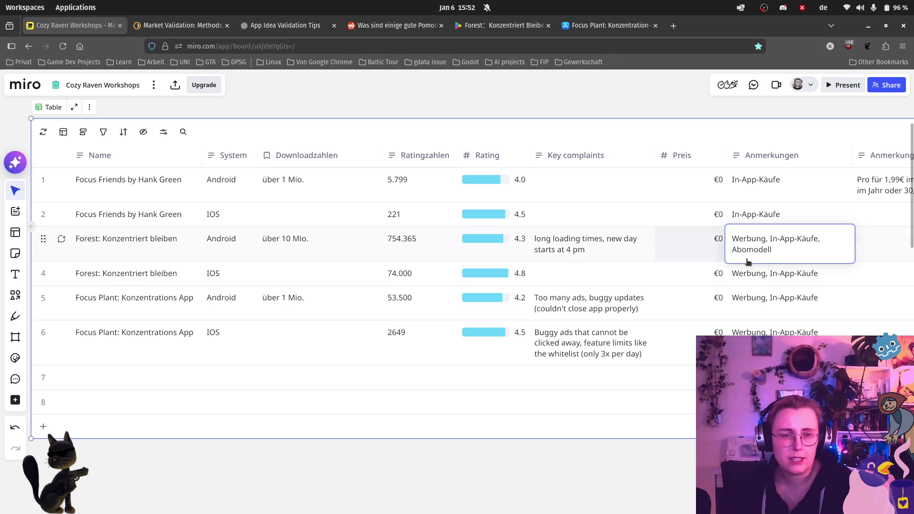
pyautogui.click(835, 274)
pyautogui.write(', Abomodell')
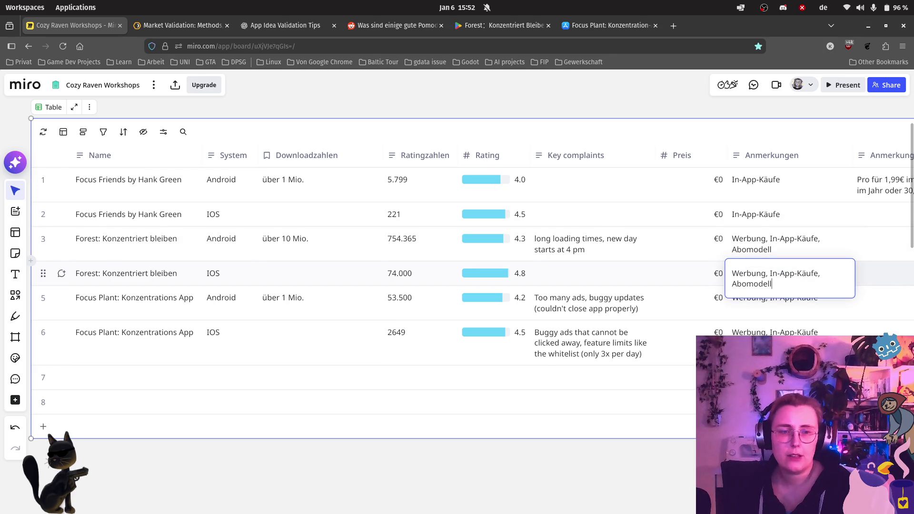
pyautogui.click(685, 426)
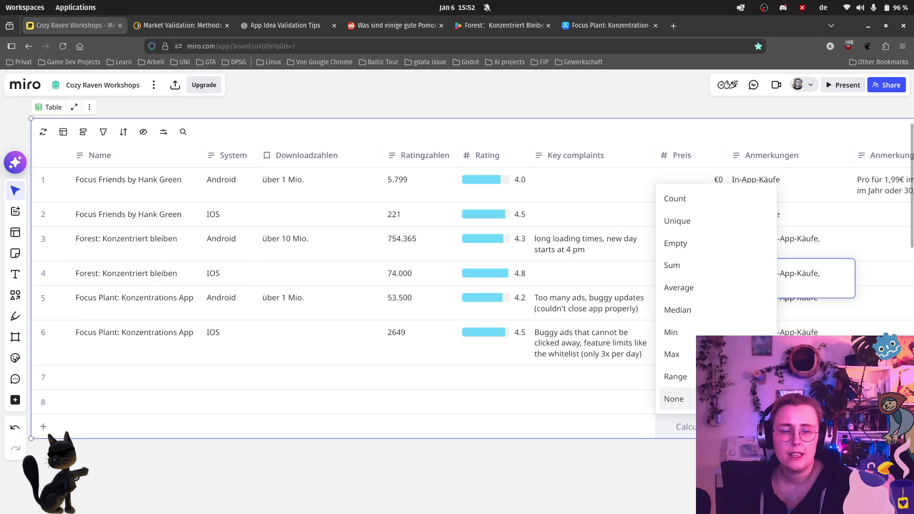
pyautogui.press('Escape')
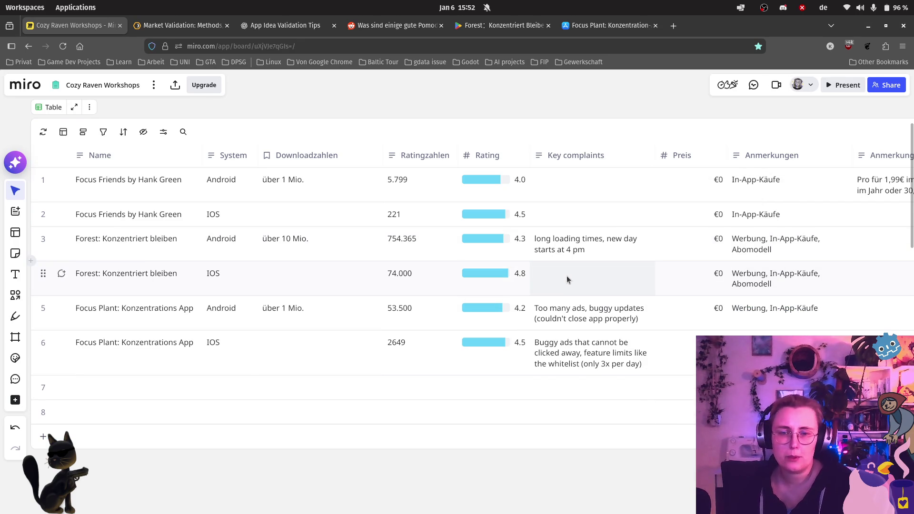
# - Add 'buying premium is not enough, some items remain behind a paywall to push subscriptions' to Forest Android complaints
pyautogui.click(601, 241)
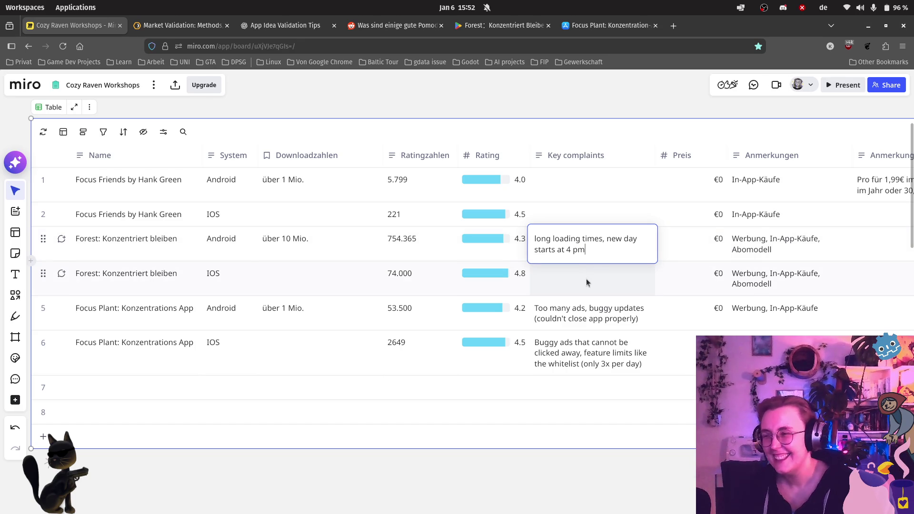
pyautogui.click(608, 280)
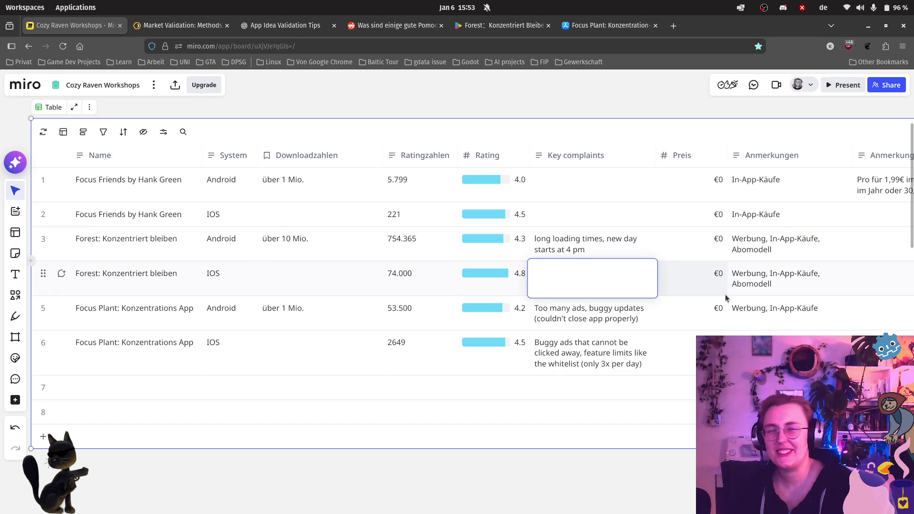
pyautogui.click(627, 253)
pyautogui.write(', buying premium is not enough,')
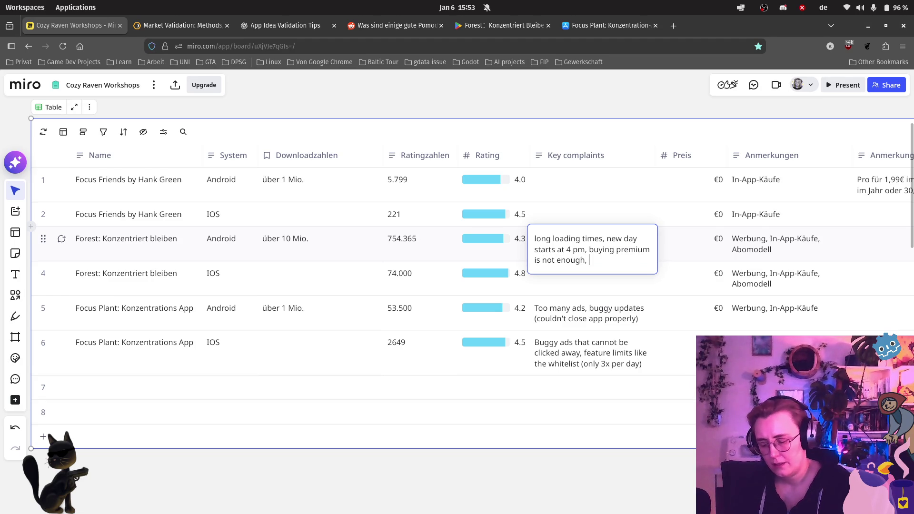
pyautogui.write('some')
pyautogui.press('BackSpace')
pyautogui.press('BackSpace')
pyautogui.write('some items remain behind a paywall to push ')
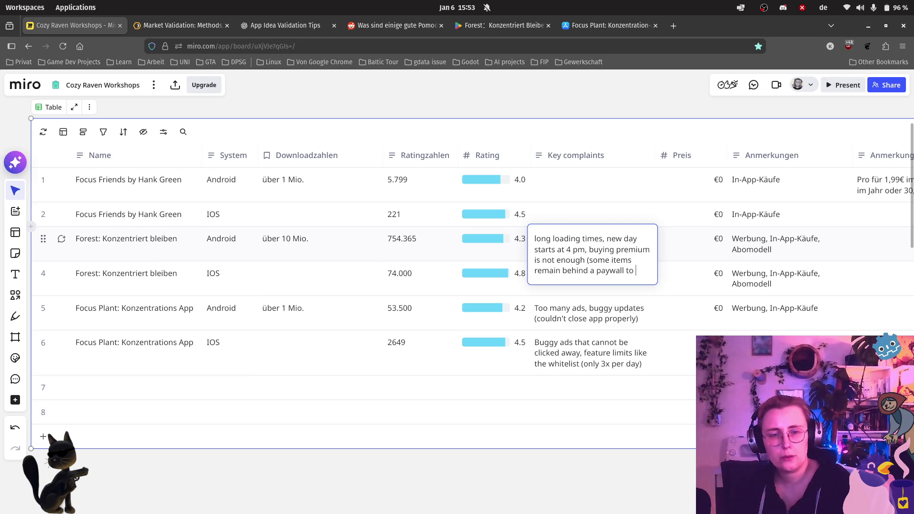
pyautogui.write('sub')
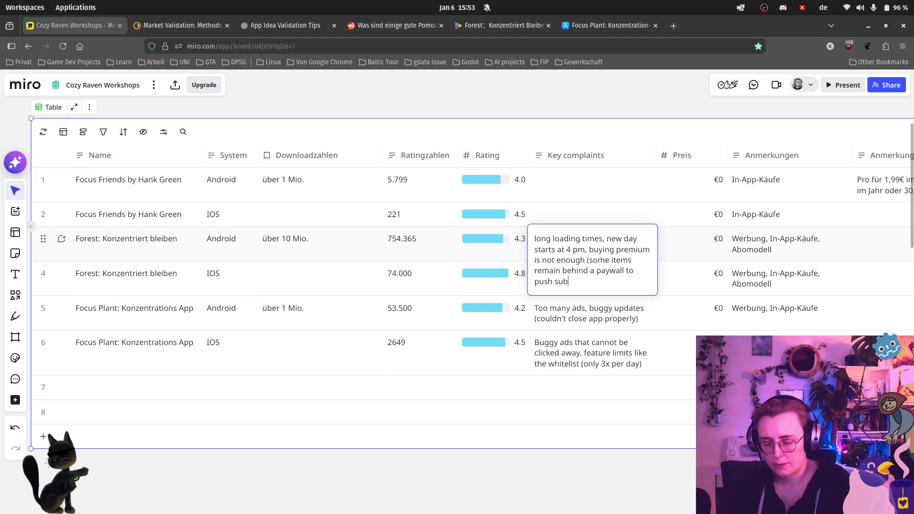
pyautogui.write('scriptio')
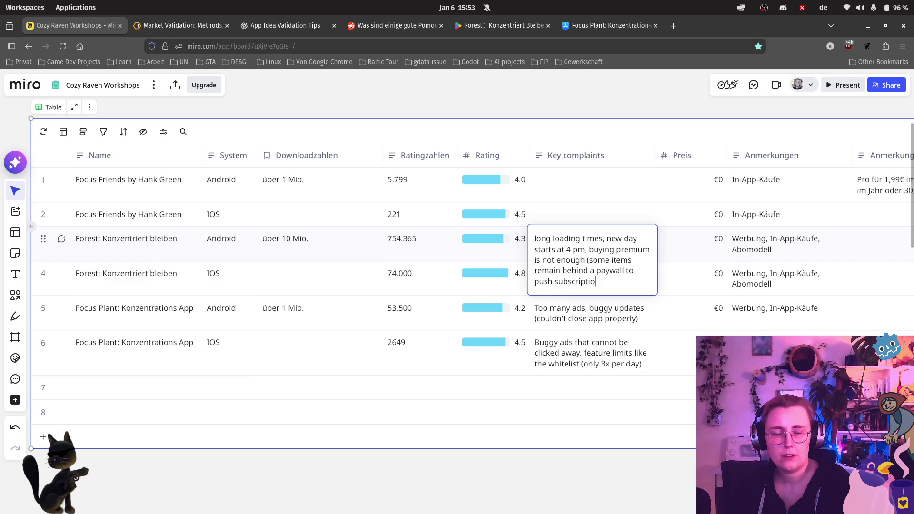
pyautogui.write('ns=)')
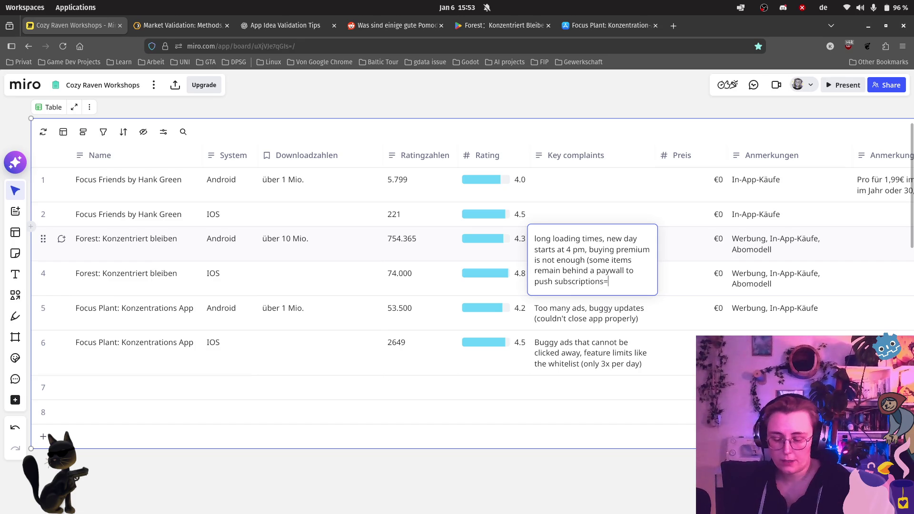
pyautogui.press('BackSpace')
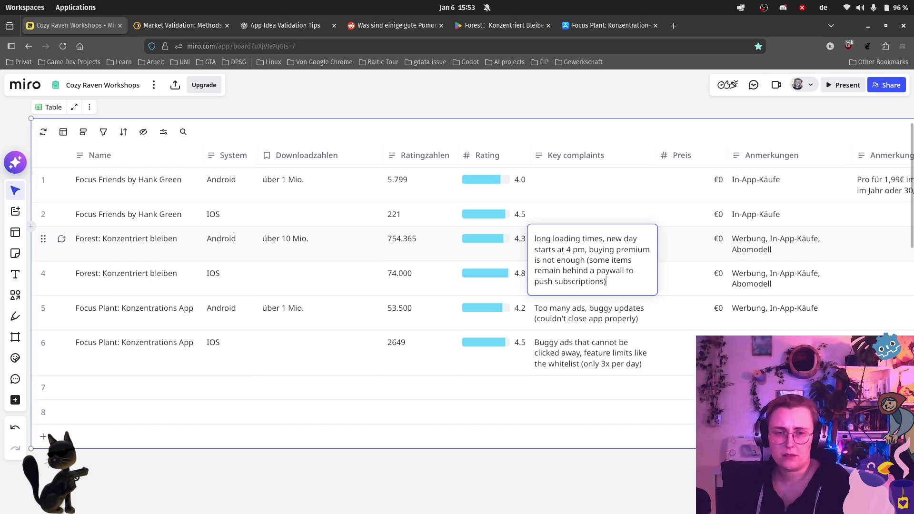
pyautogui.click(606, 363)
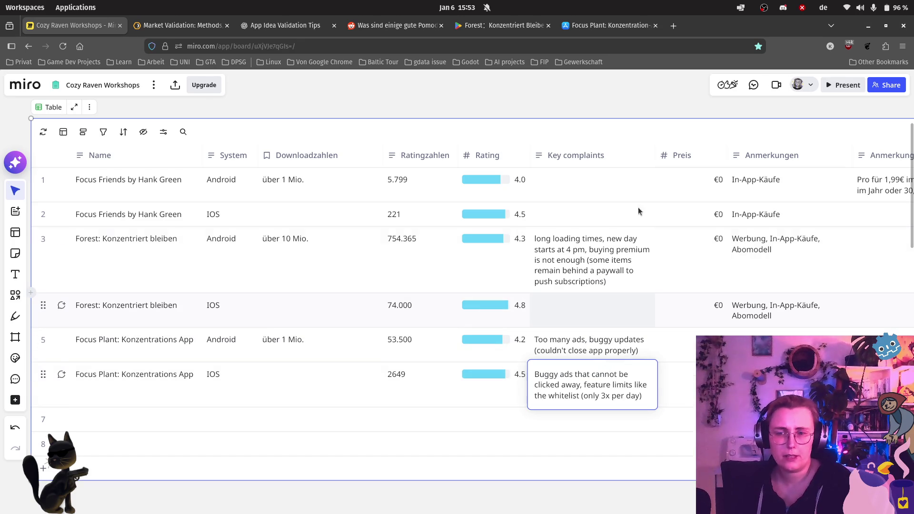
pyautogui.click(507, 25)
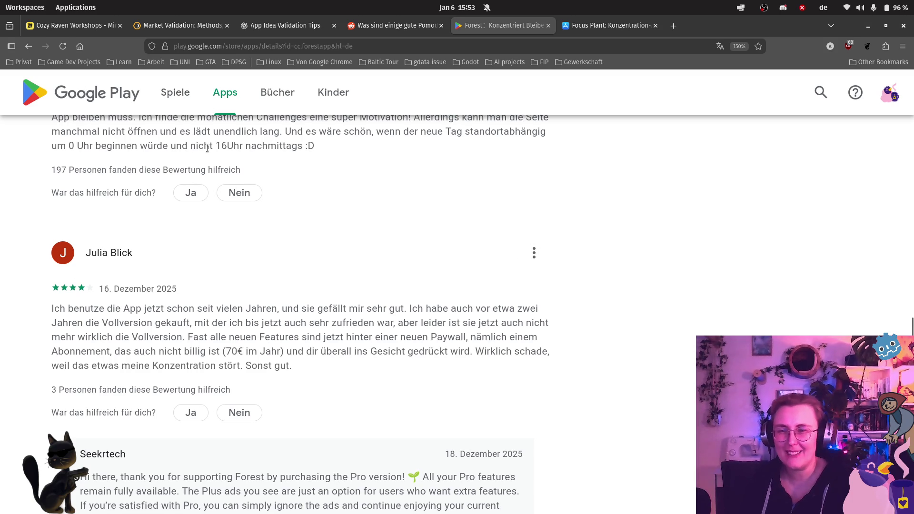
# - Scroll further through Forest's Google Play reviews to the 3-star complaint about ads and bugs
pyautogui.scroll(-3, 428, 295)
pyautogui.scroll(-2, 419, 295)
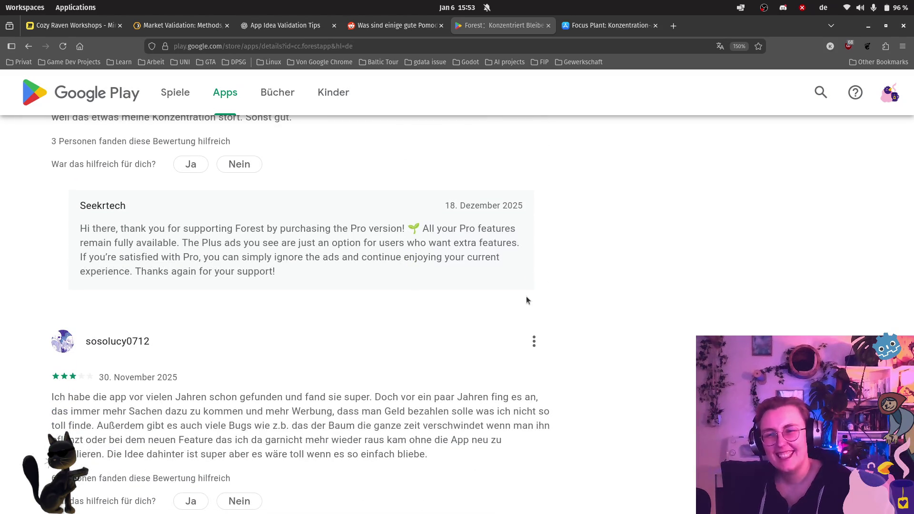
pyautogui.scroll(-2, 525, 295)
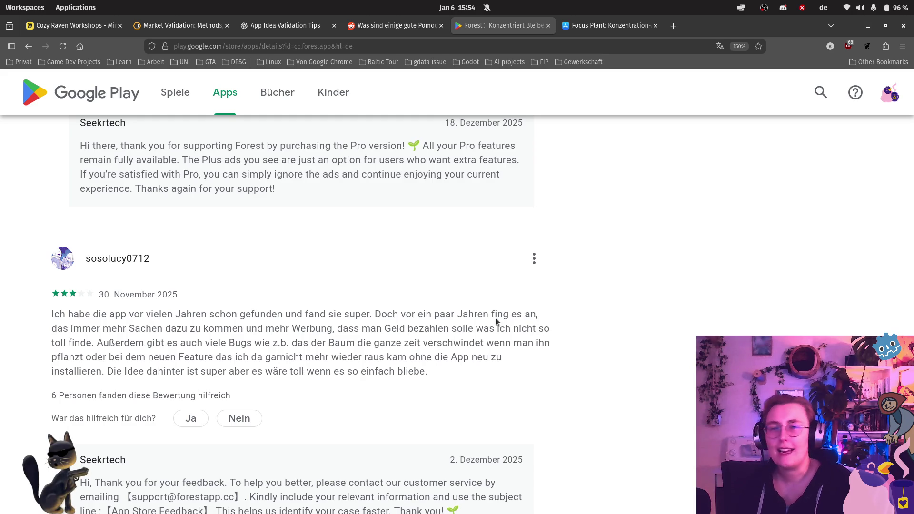
# - Return to the Cozy Raven Workshops board and centre the competitor table beside the Marketing-Prototyp frame
pyautogui.click(71, 25)
pyautogui.scroll(-5, 410, 284)
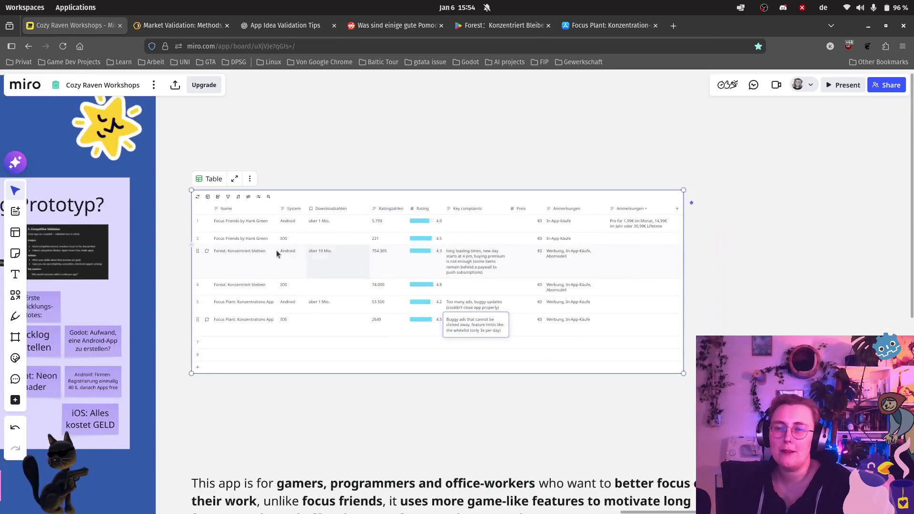
pyautogui.hscroll(-5, 521, 207)
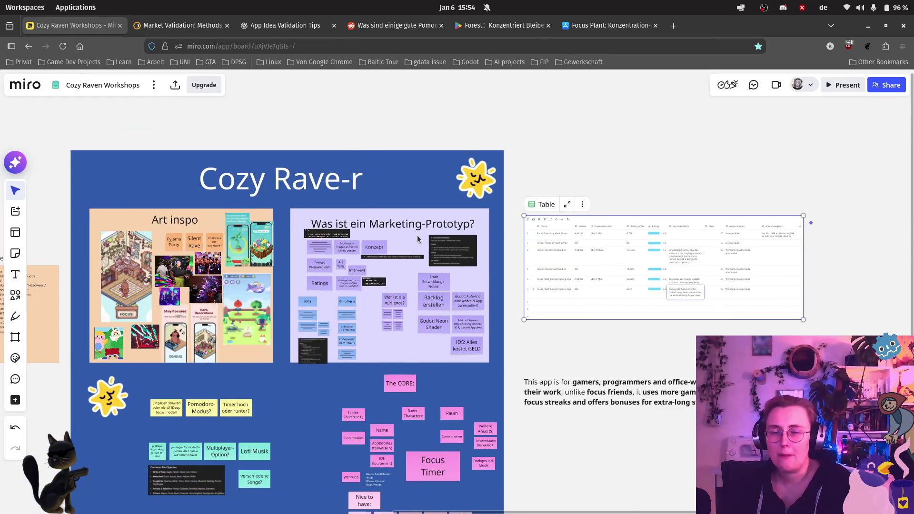
pyautogui.scroll(3, 442, 221)
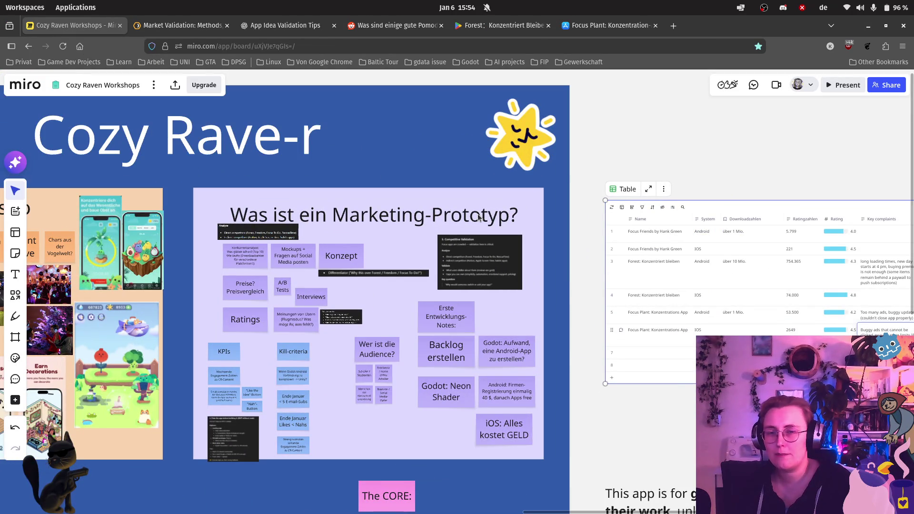
pyautogui.hscroll(-2, 546, 235)
pyautogui.hscroll(-1, 546, 236)
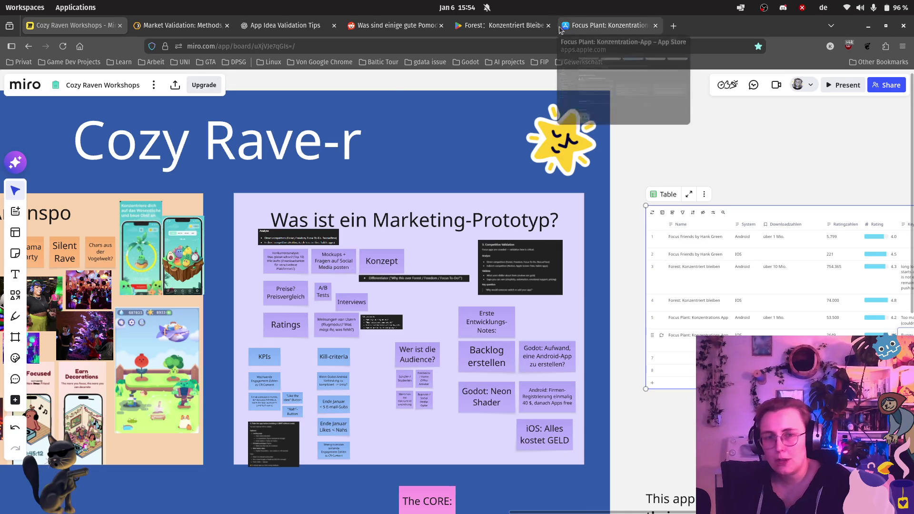
pyautogui.moveTo(557, 30)
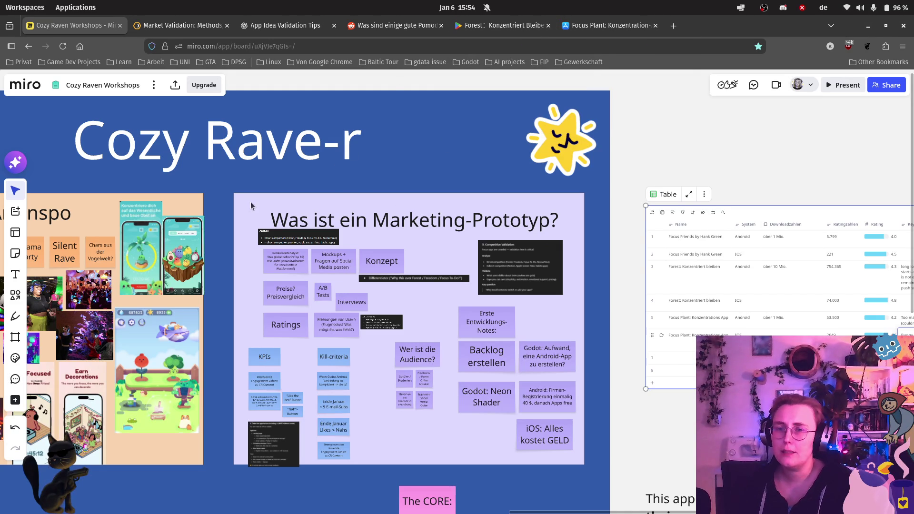
pyautogui.scroll(5, 215, 187)
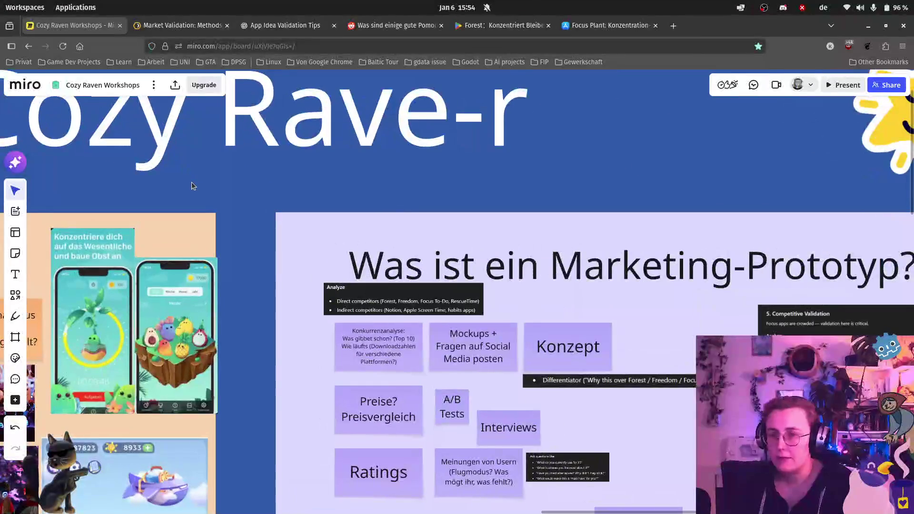
pyautogui.moveTo(190, 181); pyautogui.dragTo(411, 240)
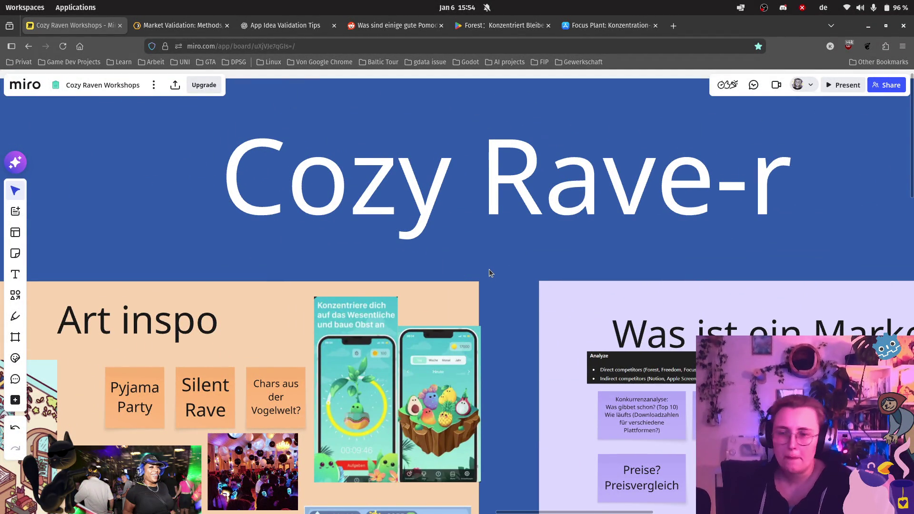
pyautogui.scroll(-1, 491, 275)
pyautogui.scroll(-1, 492, 270)
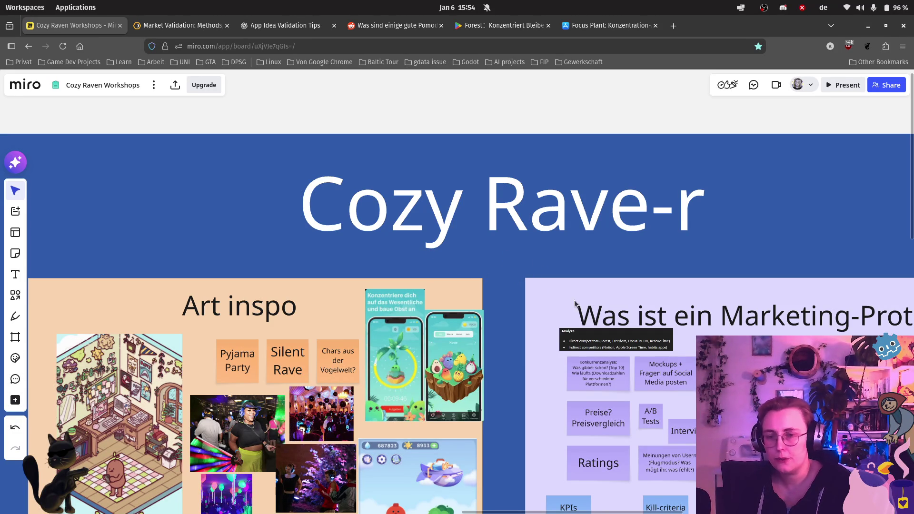
pyautogui.scroll(-5, 541, 309)
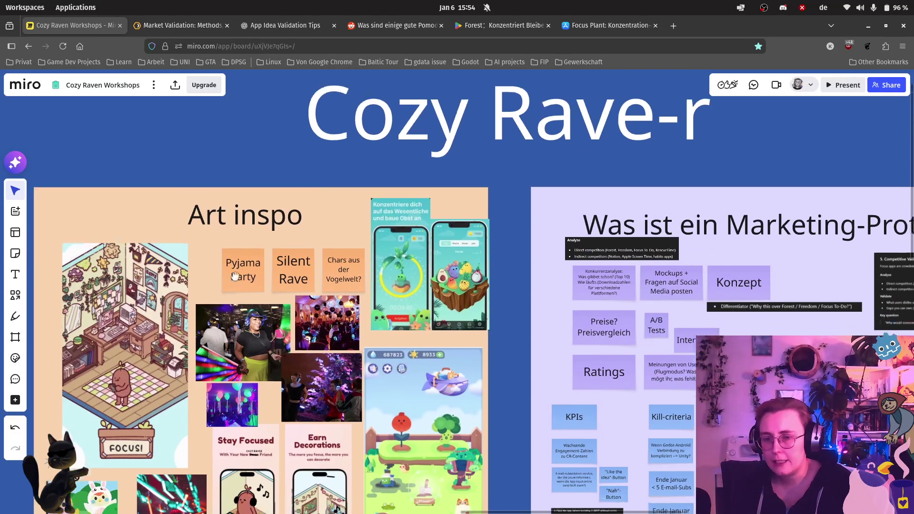
pyautogui.hscroll(6, 315, 268)
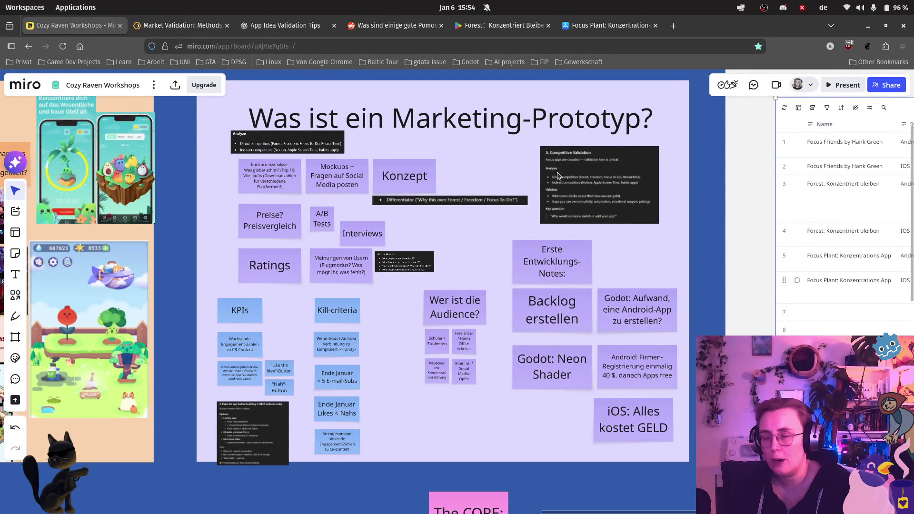
pyautogui.scroll(-8, 424, 309)
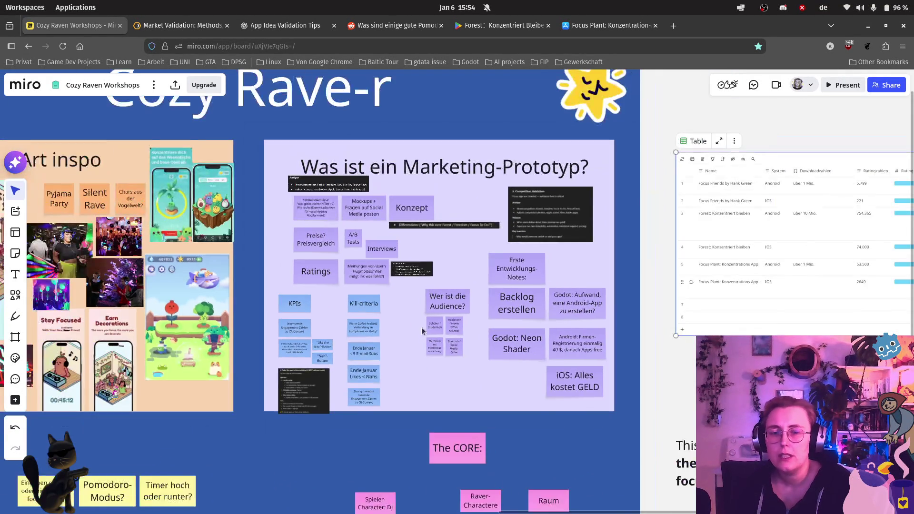
pyautogui.scroll(-2, 406, 244)
pyautogui.hscroll(-2, 406, 244)
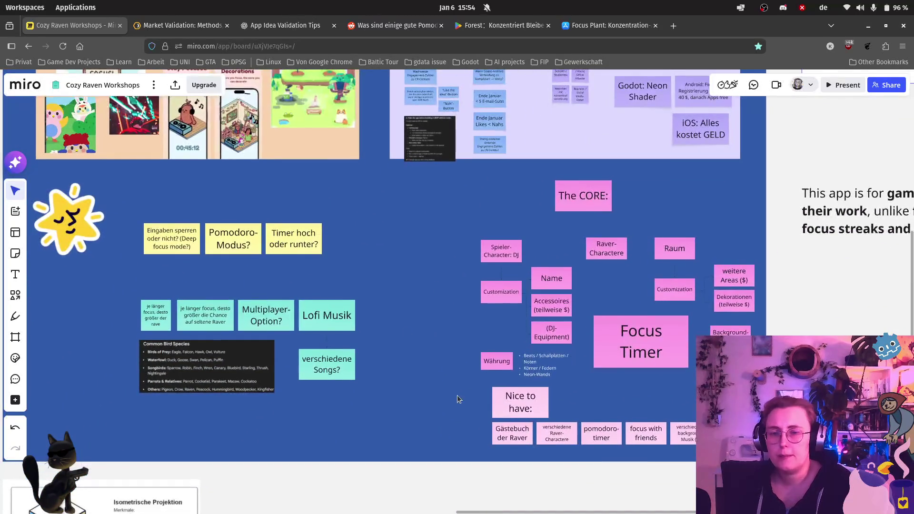
pyautogui.hscroll(8, 495, 301)
pyautogui.scroll(4, 495, 300)
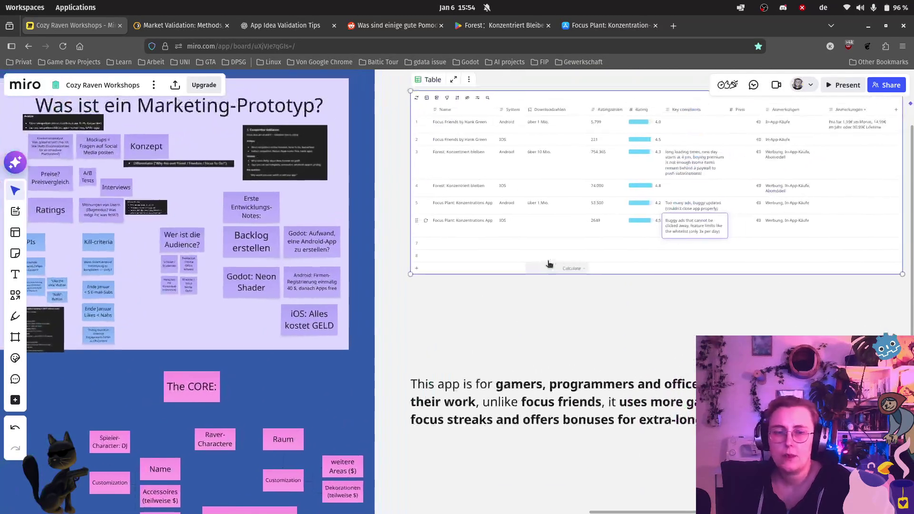
pyautogui.hscroll(4, 260, 310)
pyautogui.scroll(2, 260, 310)
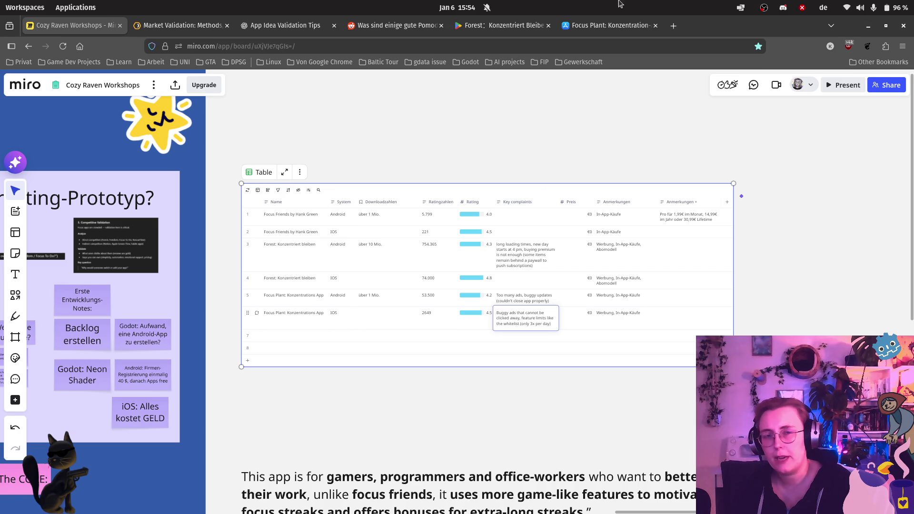
# - Check the Focus Plant App Store ratings, then zoom in on the Miro comparison table
pyautogui.click(622, 15)
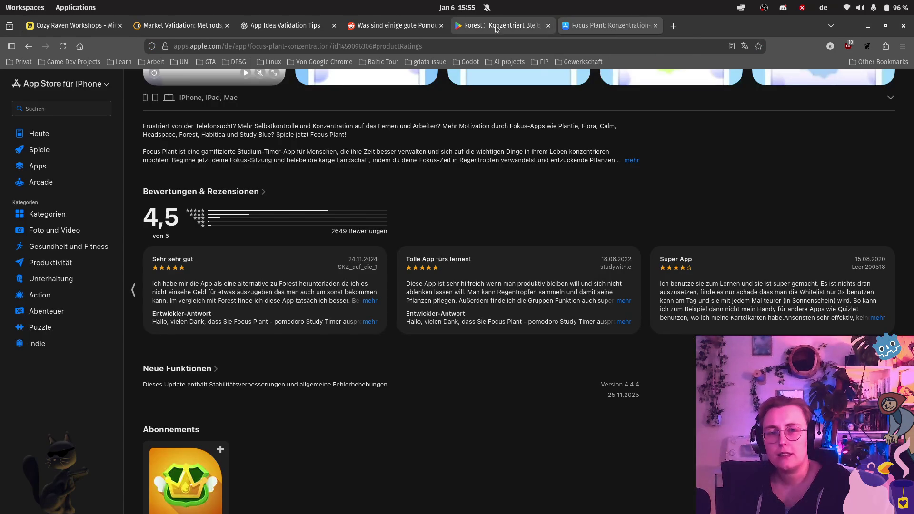
pyautogui.click(72, 25)
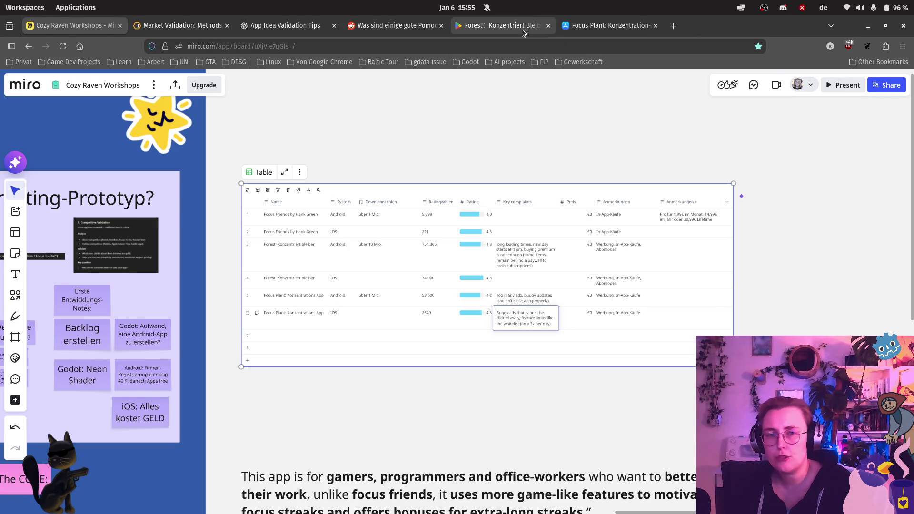
pyautogui.scroll(3, 560, 226)
pyautogui.scroll(3, 498, 262)
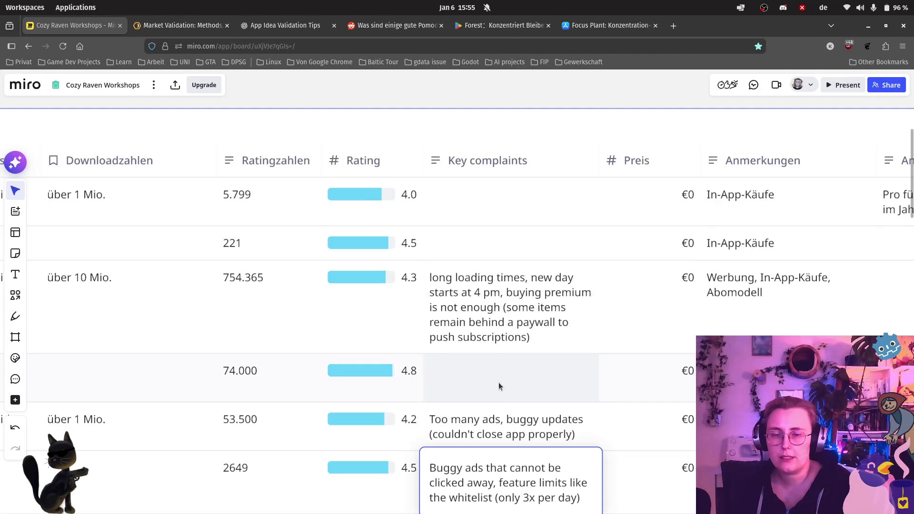
pyautogui.scroll(-2, 499, 382)
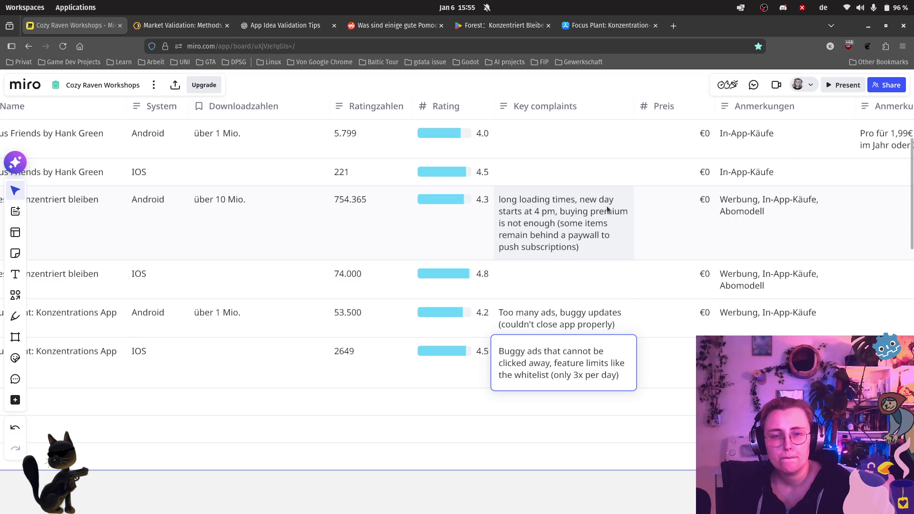
# - Replace the paywall explanation in Forest Android complaints with 'too aggressive monetization strategy'
pyautogui.click(567, 236)
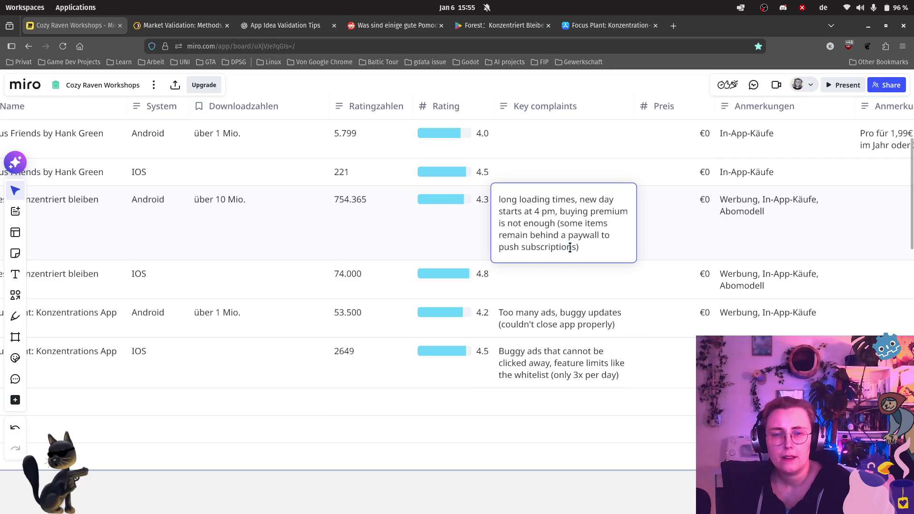
pyautogui.doubleClick(570, 246)
pyautogui.moveTo(581, 245); pyautogui.dragTo(564, 212)
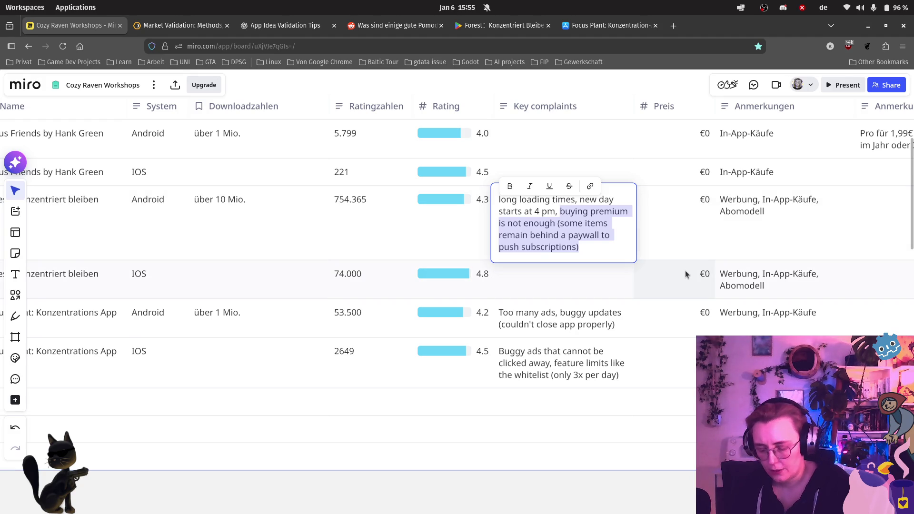
pyautogui.write('r')
pyautogui.press('BackSpace')
pyautogui.write('too')
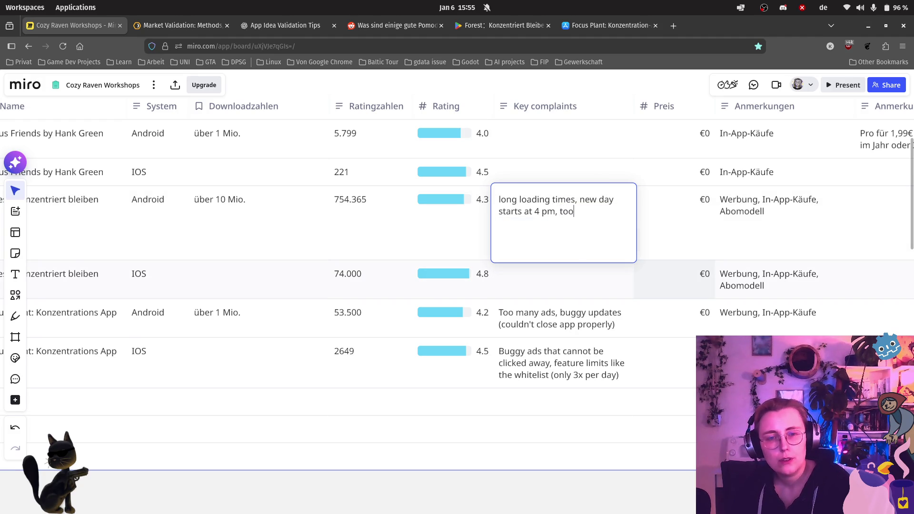
pyautogui.write(' aggress')
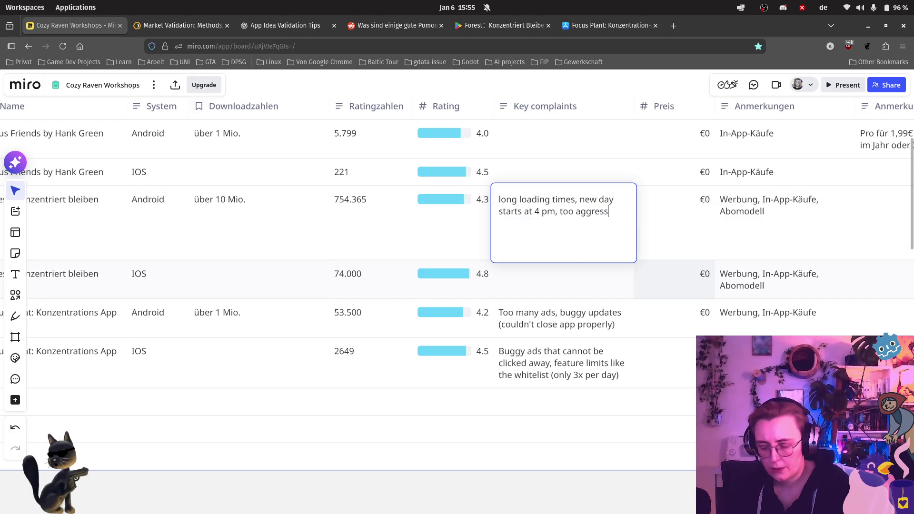
pyautogui.write('ive mone')
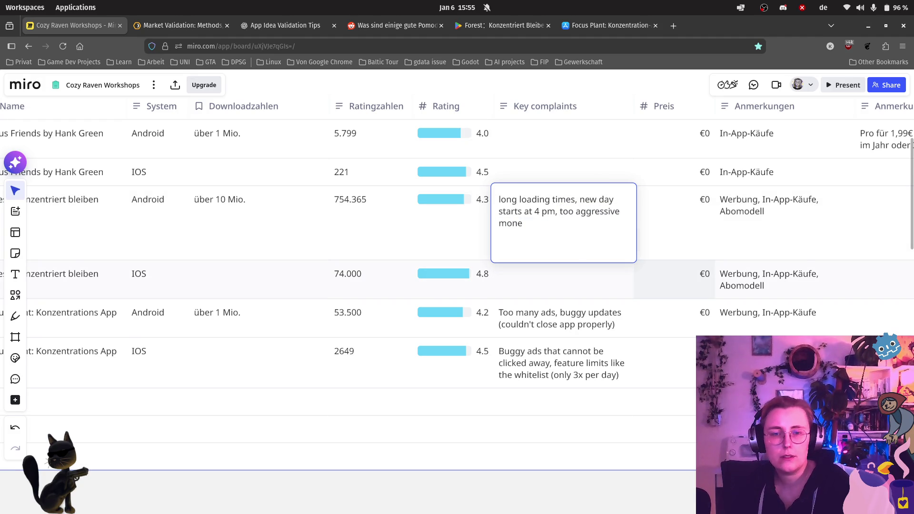
pyautogui.write('tization str')
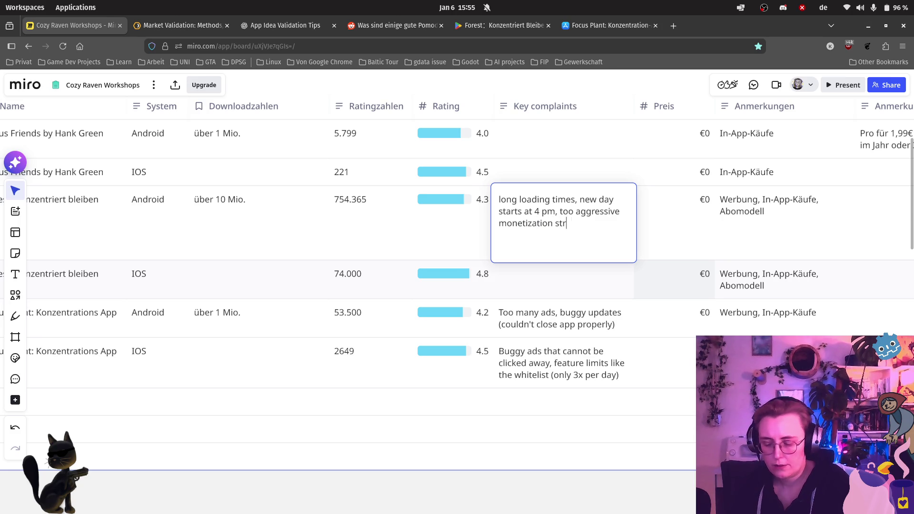
pyautogui.write('ategy')
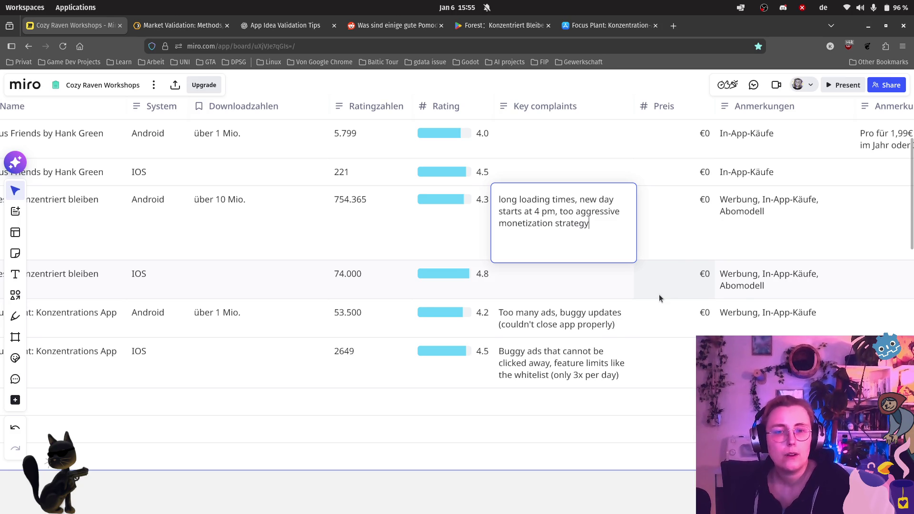
pyautogui.click(658, 294)
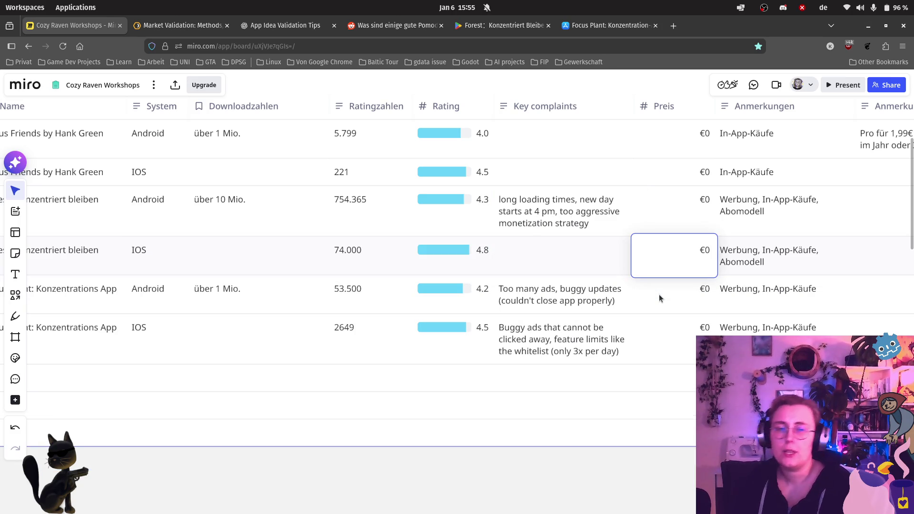
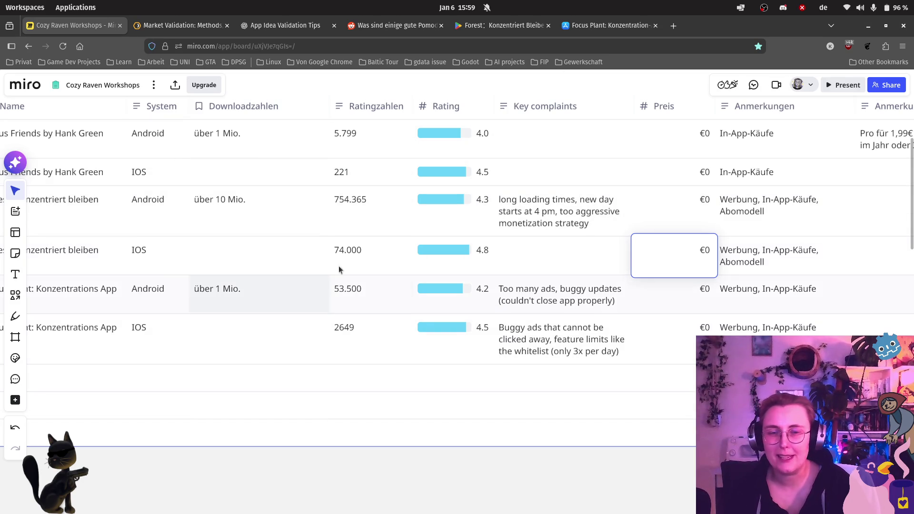
# - Glance at the screen shared in the video call, then come back to the Miro table
pyautogui.scroll(5, 464, 258)
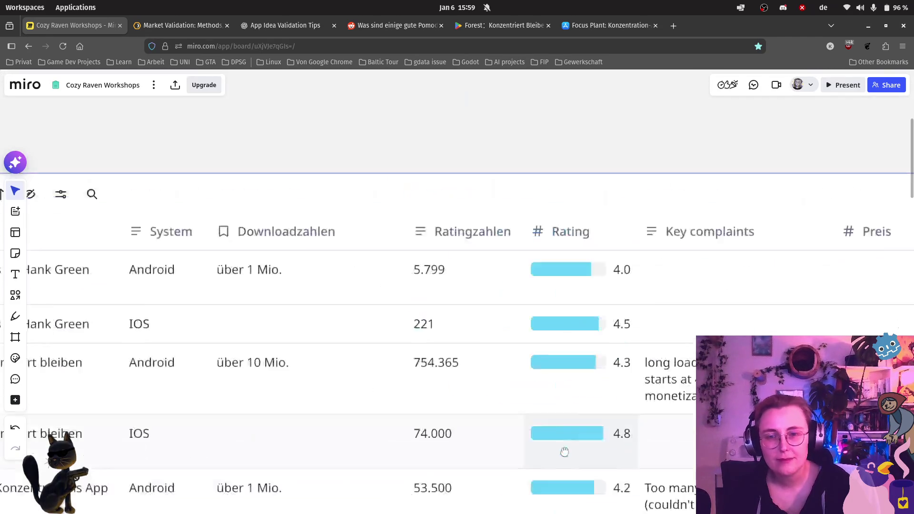
pyautogui.scroll(-3, 559, 446)
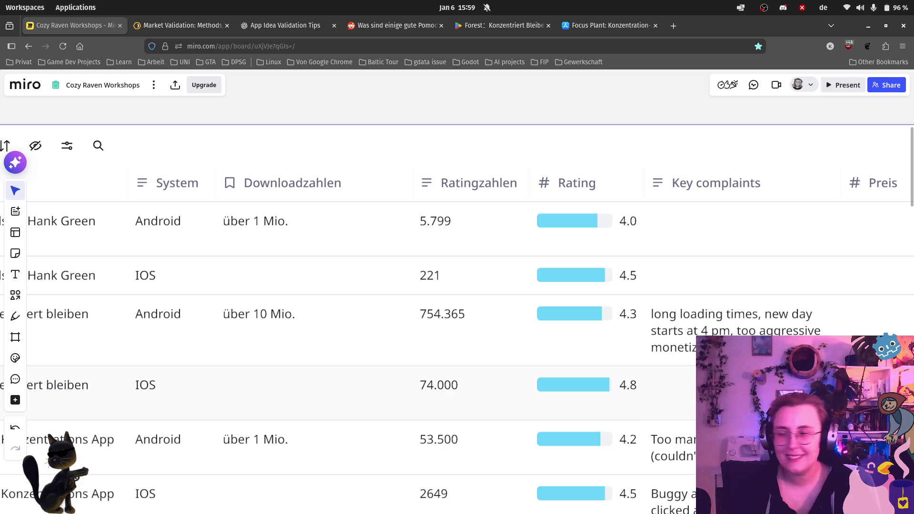
pyautogui.hotkey('alt', 'Tab')
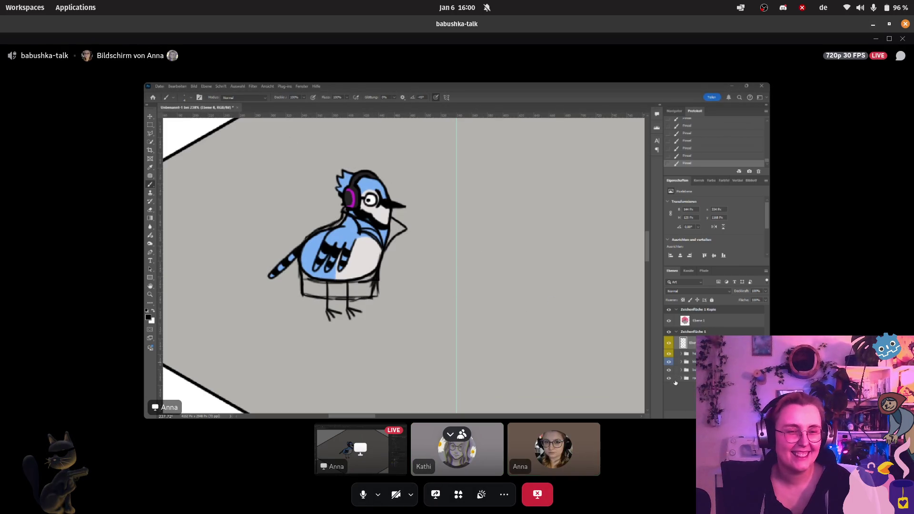
pyautogui.hotkey('alt', 'Tab')
pyautogui.scroll(-3, 665, 164)
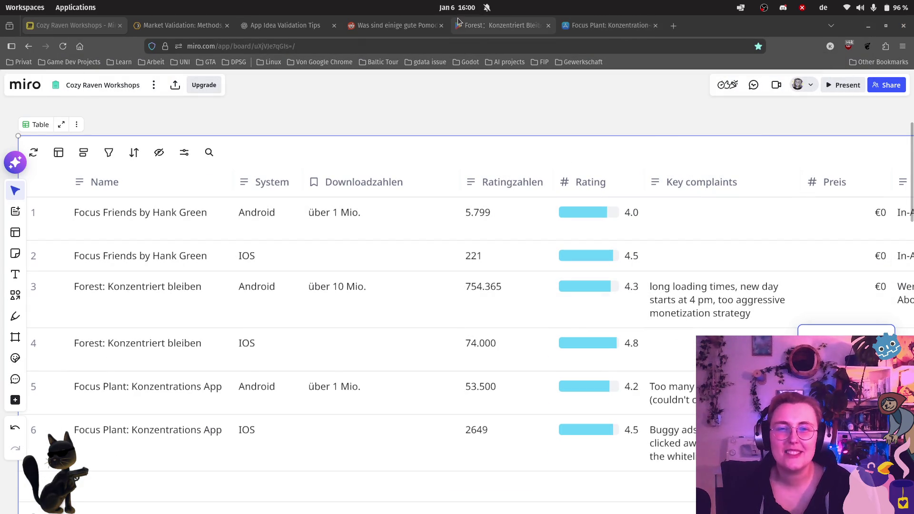
# - Open Forest's Google Play reviews and filter them to 4 Sterne
pyautogui.click(499, 30)
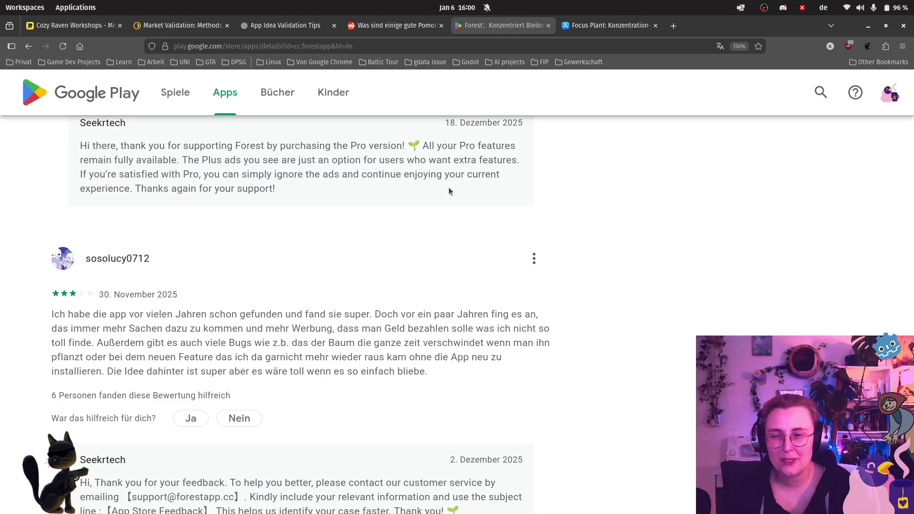
pyautogui.scroll(-2, 402, 259)
pyautogui.scroll(-10, 402, 256)
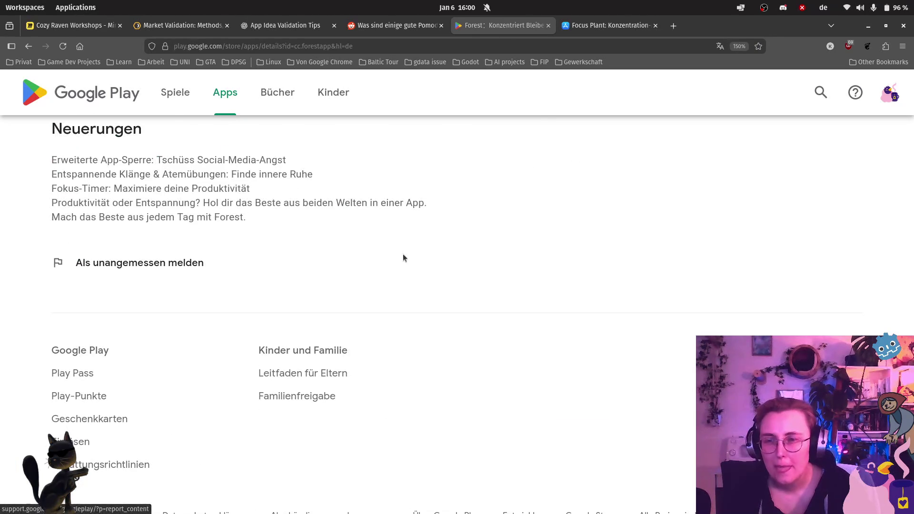
pyautogui.scroll(9, 402, 255)
pyautogui.scroll(-2, 195, 336)
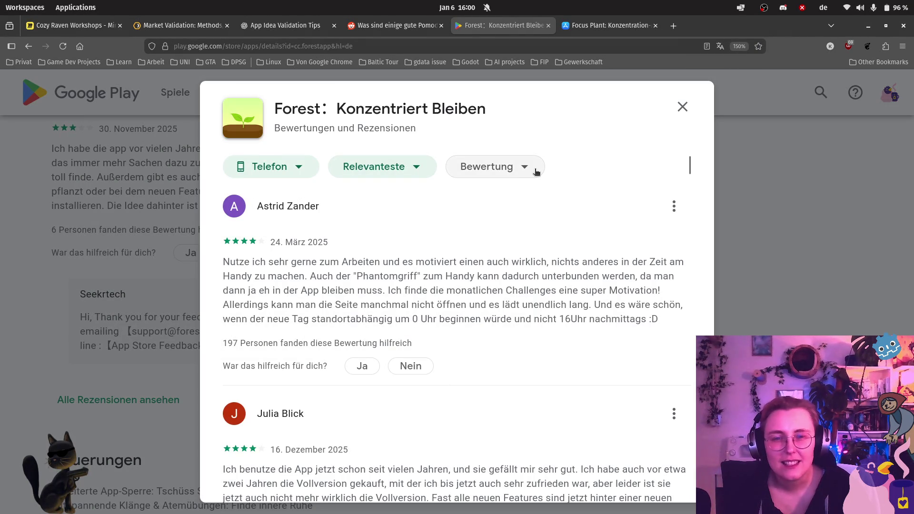
pyautogui.click(536, 170)
pyautogui.click(500, 343)
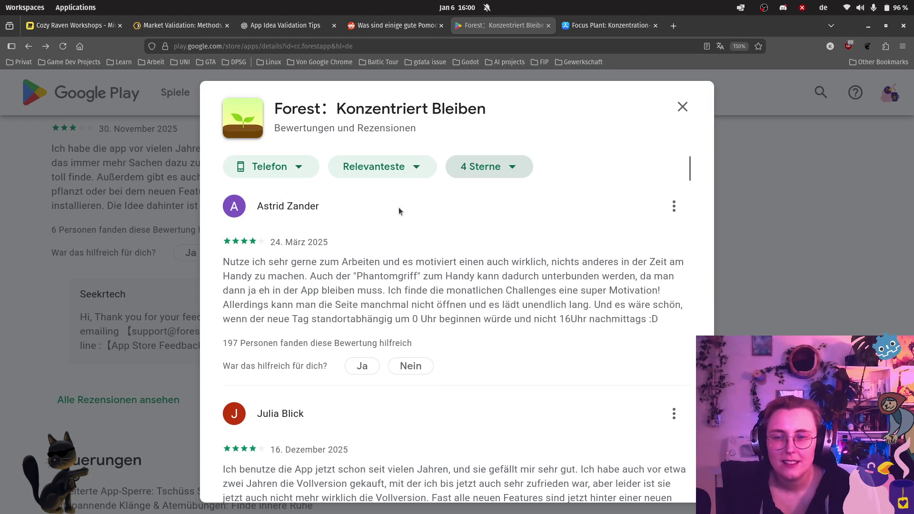
# - Read down the 4-star reviews, then return to the Miro board
pyautogui.scroll(-3, 403, 198)
pyautogui.scroll(-5, 624, 196)
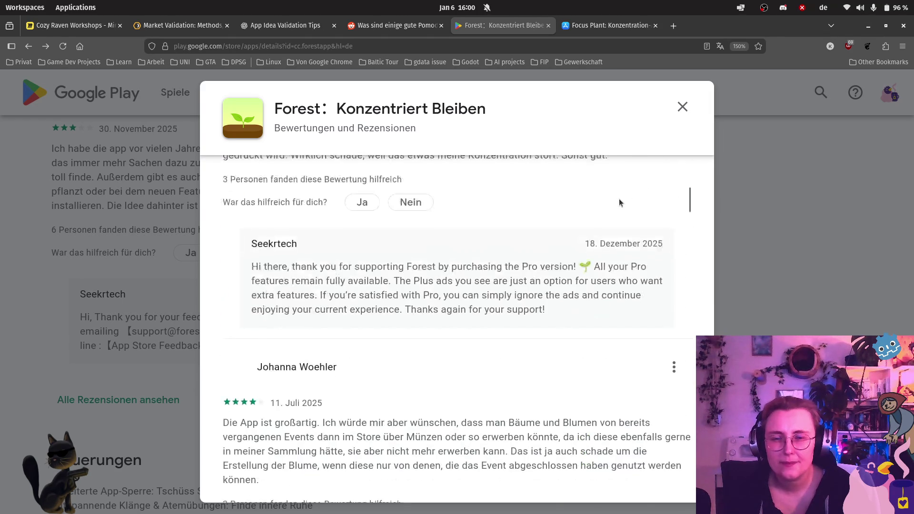
pyautogui.scroll(-1, 619, 198)
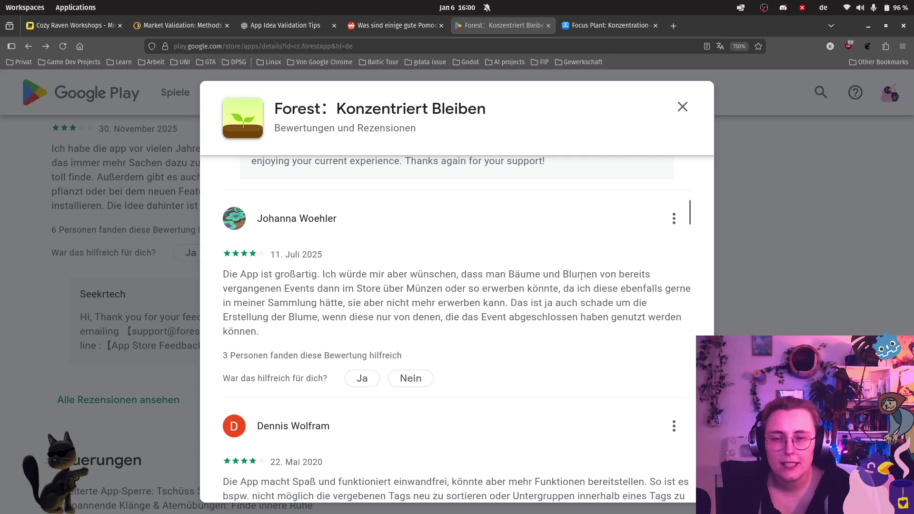
pyautogui.moveTo(58, 27)
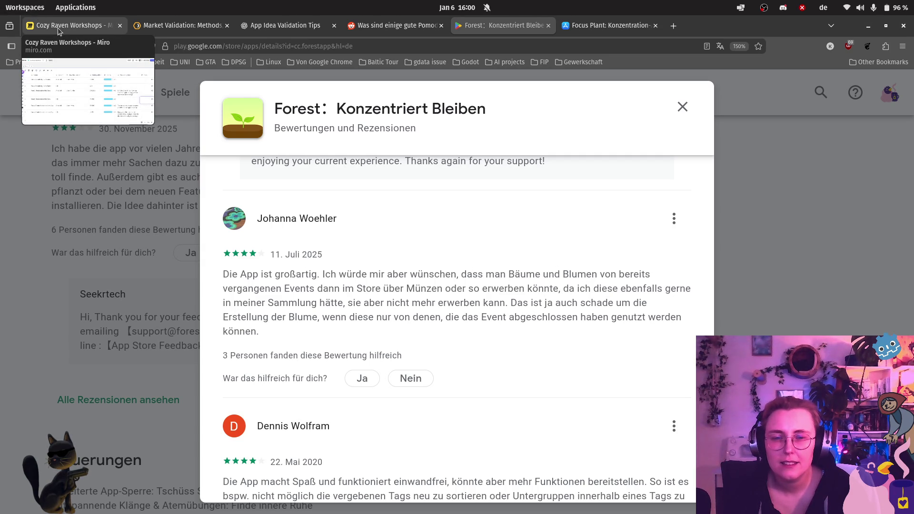
pyautogui.click(58, 28)
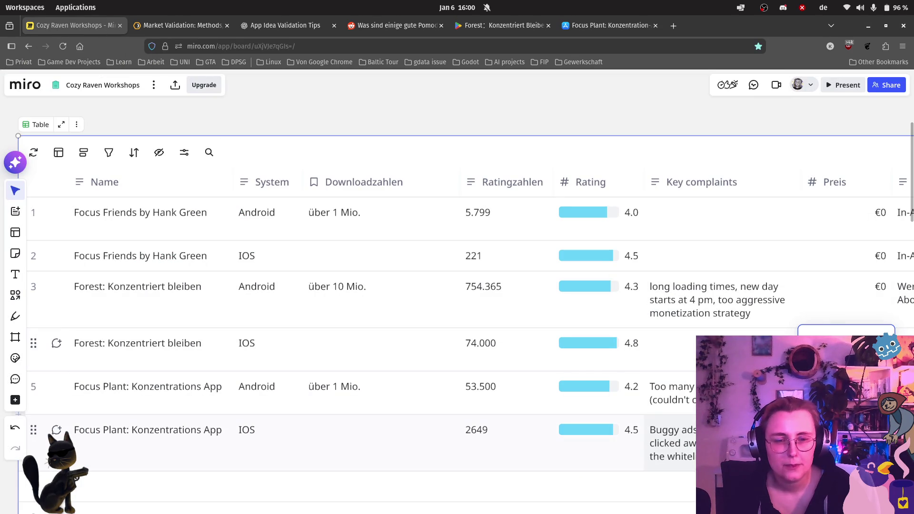
# - Append ', items from past events not available in store' to Forest Android's Key complaints cell
pyautogui.doubleClick(755, 313)
pyautogui.click(766, 313)
pyautogui.write(', items')
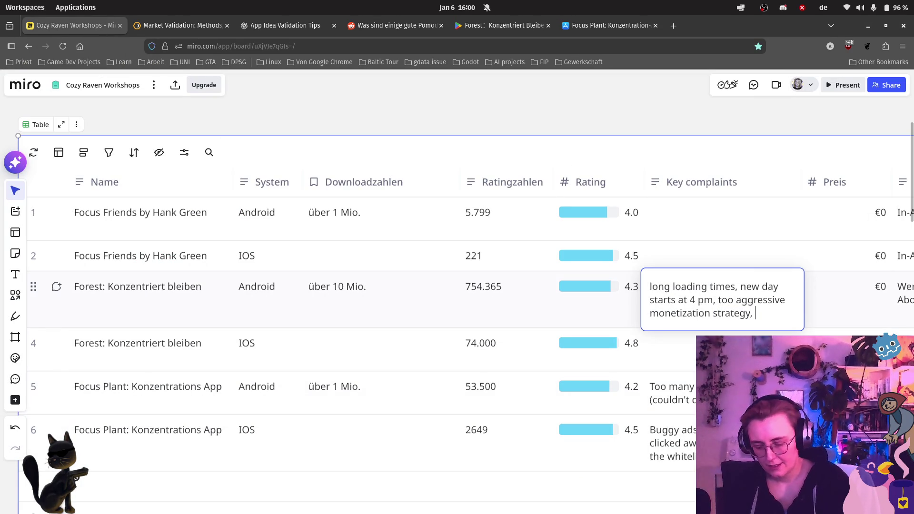
pyautogui.press('BackSpace')
pyautogui.press('BackSpace')
pyautogui.press('BackSpace')
pyautogui.write('evebnt')
pyautogui.press('BackSpace')
pyautogui.press('BackSpace')
pyautogui.press('BackSpace')
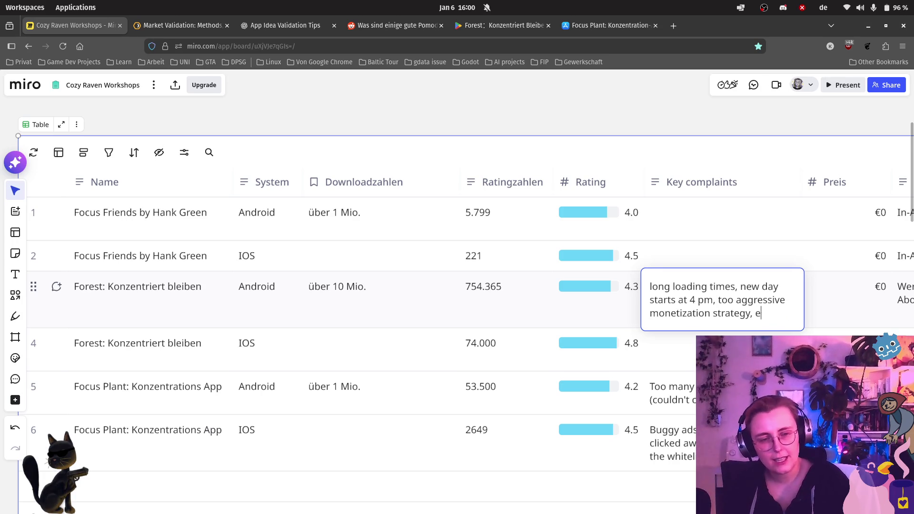
pyautogui.write('irens')
pyautogui.press('BackSpace')
pyautogui.press('BackSpace')
pyautogui.press('BackSpace')
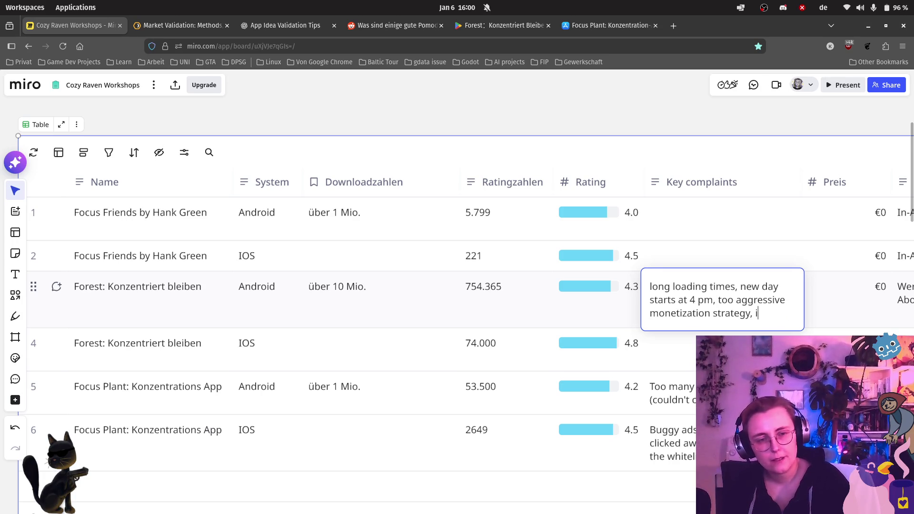
pyautogui.write('tems from ')
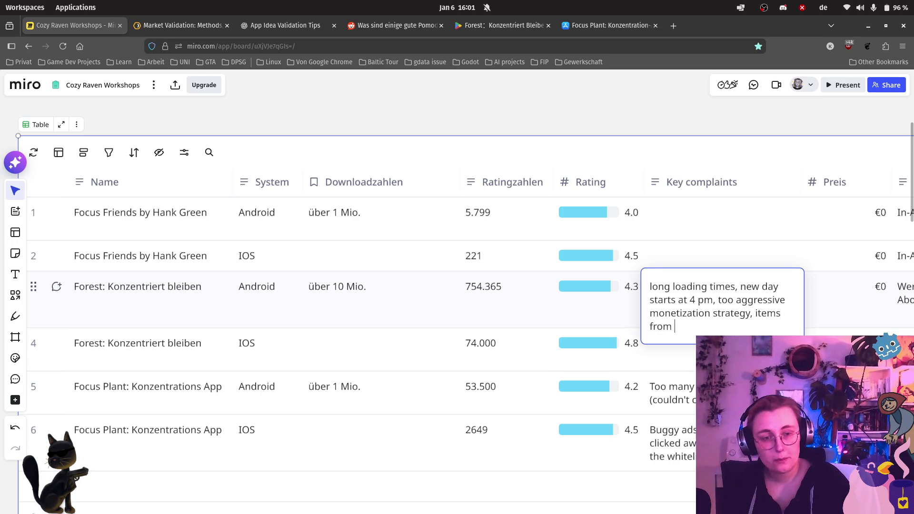
pyautogui.write('past events')
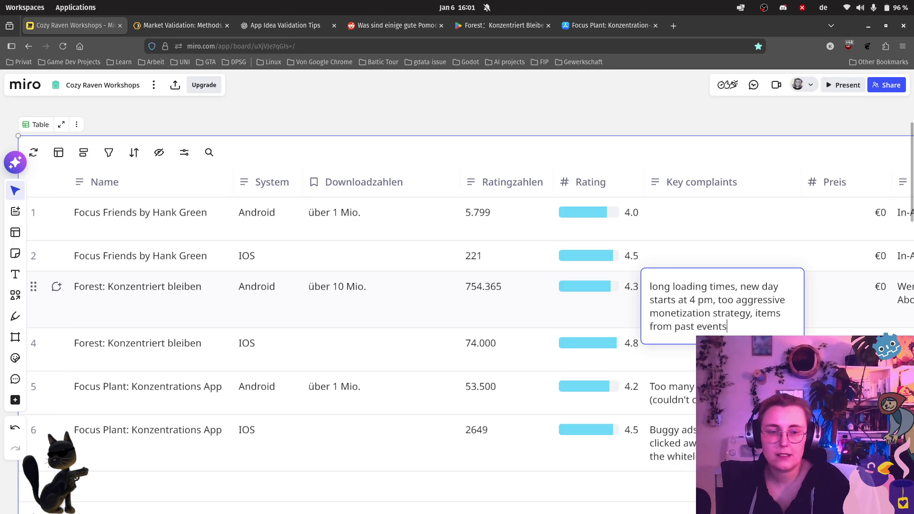
pyautogui.write(' not availavl')
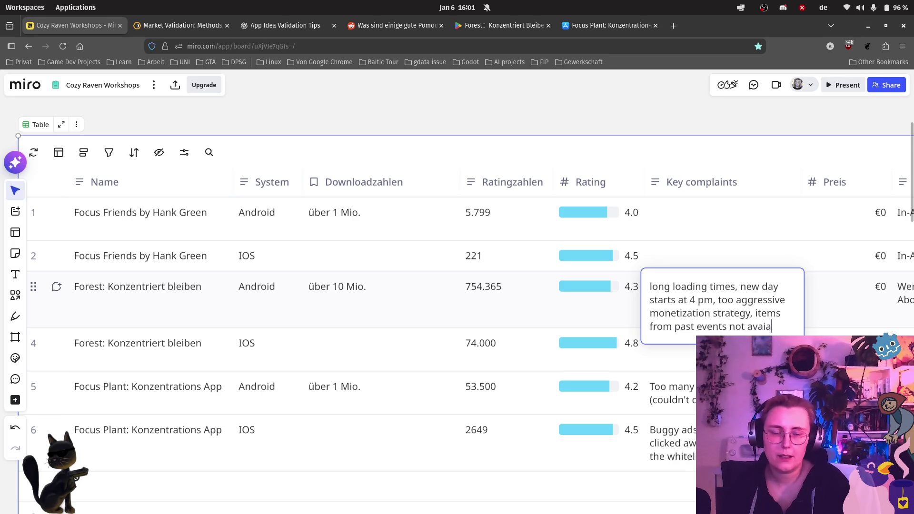
pyautogui.press('BackSpace')
pyautogui.press('BackSpace')
pyautogui.write('ble ')
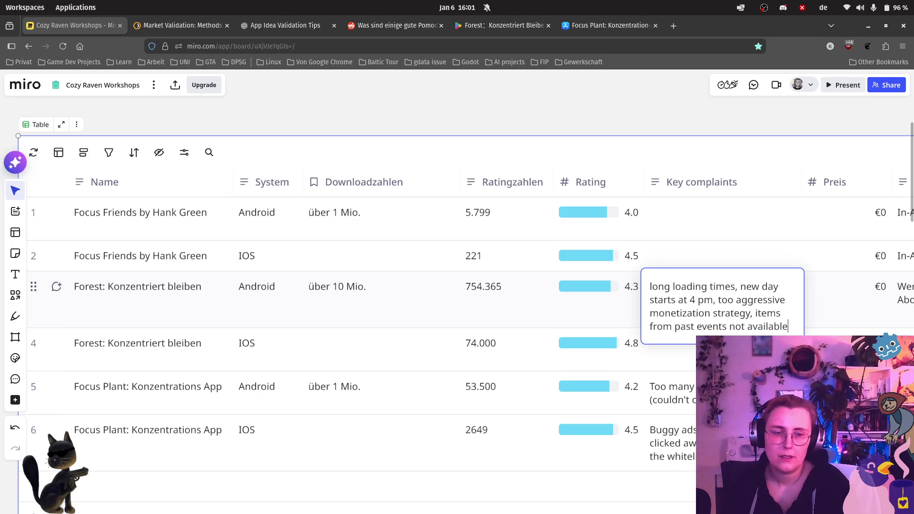
pyautogui.write('in store')
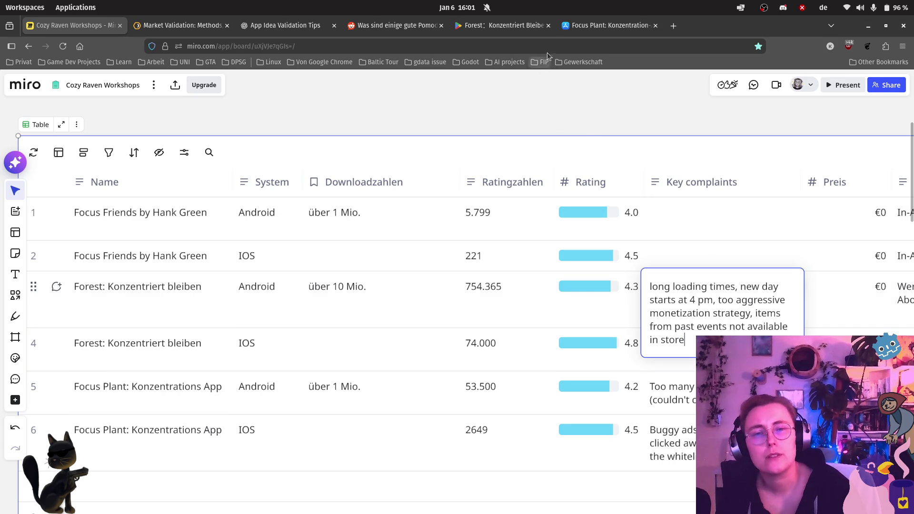
pyautogui.click(504, 22)
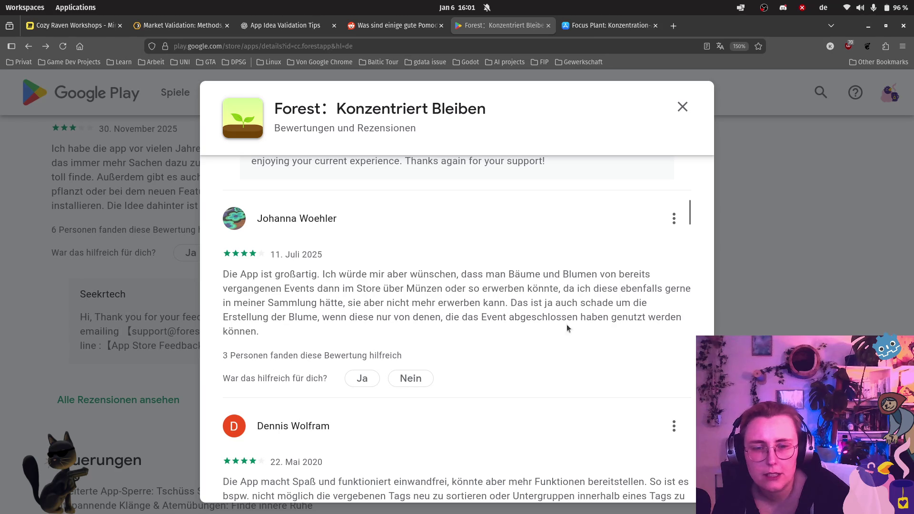
# - Scroll further through Forest's 4-star Google Play reviews, then switch back to Miro
pyautogui.scroll(-2, 595, 291)
pyautogui.scroll(-3, 596, 290)
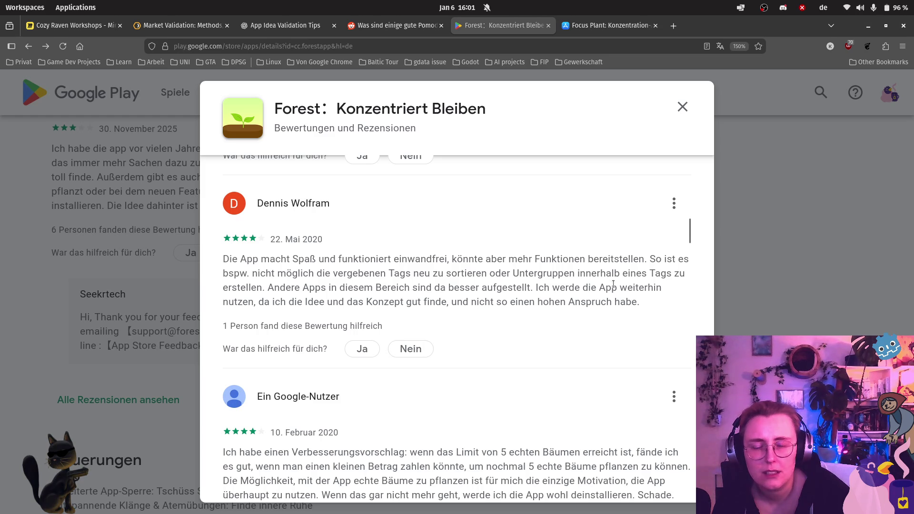
pyautogui.scroll(-3, 611, 280)
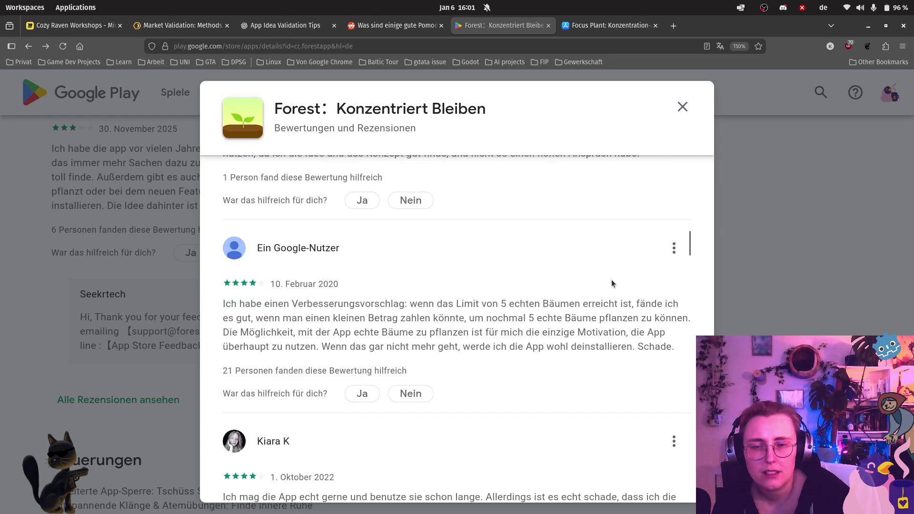
pyautogui.scroll(-3, 609, 276)
pyautogui.scroll(2, 609, 279)
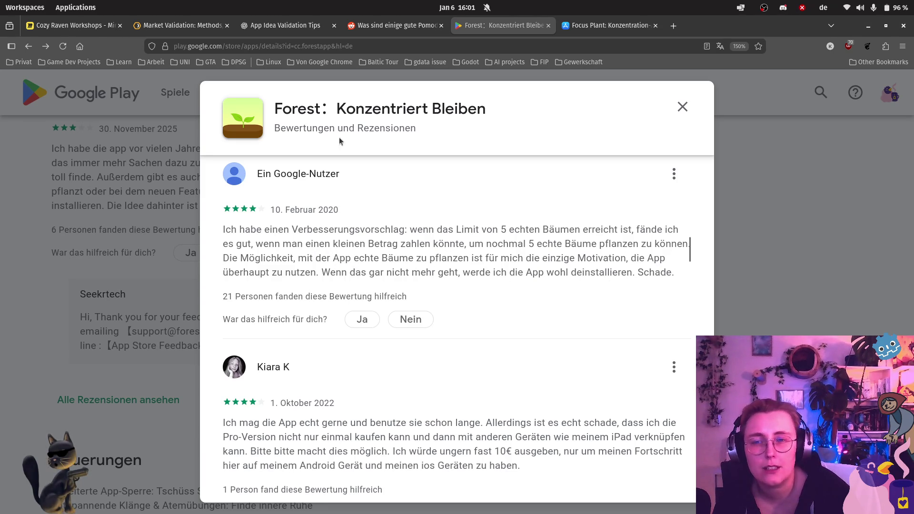
pyautogui.hotkey('ctrl', '1')
# - Write 'Sutainability feature: Planting real trees' in the Anmerkungen + cell of the 754.365 row
pyautogui.hscroll(5, 812, 322)
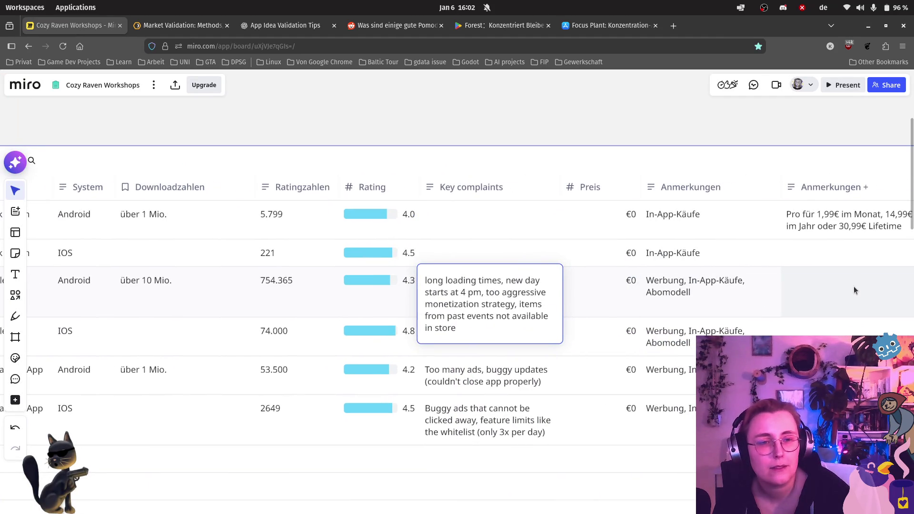
pyautogui.click(853, 287)
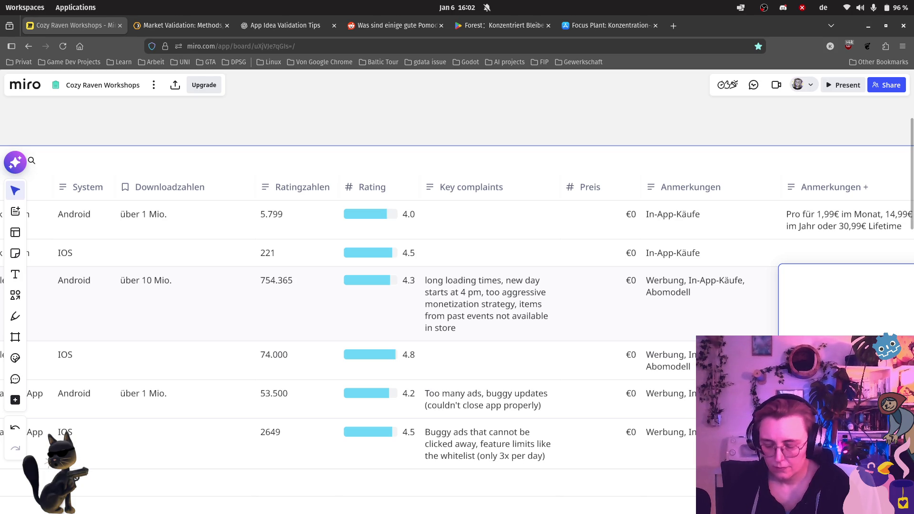
pyautogui.write('Su')
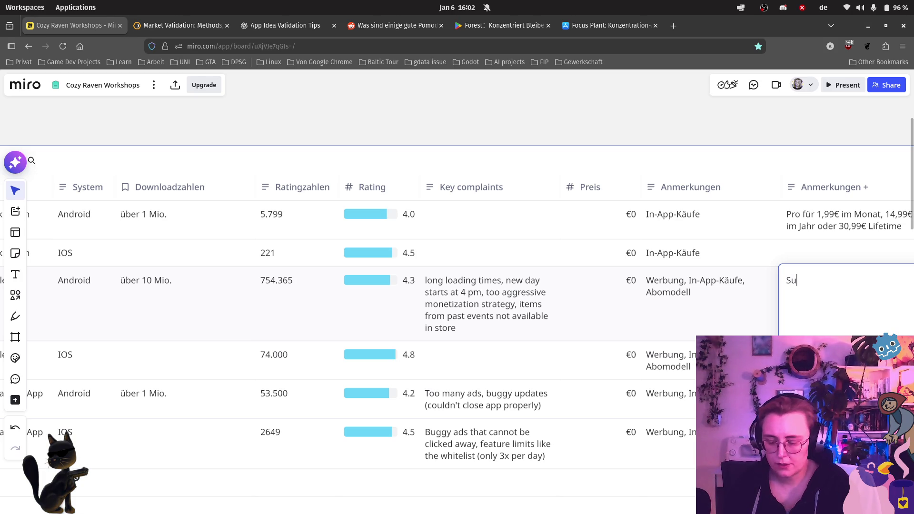
pyautogui.write('tainabili')
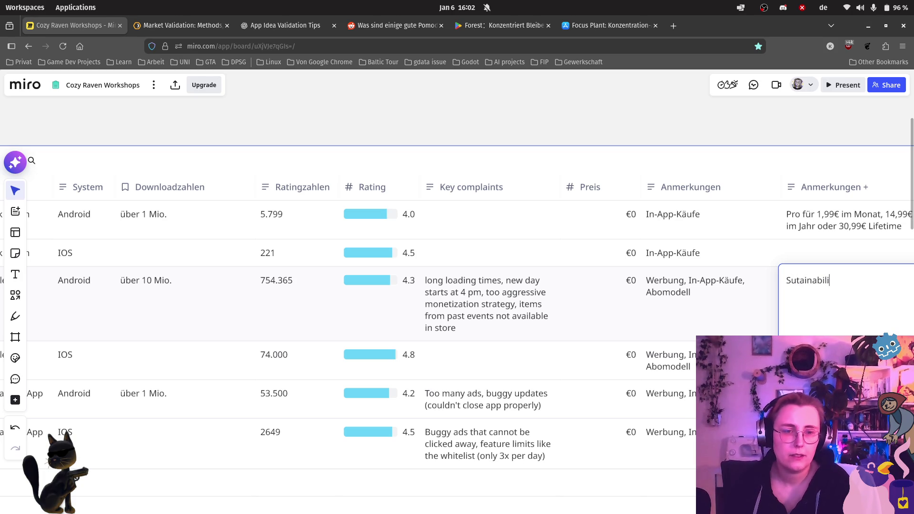
pyautogui.write('ty feature: Planting')
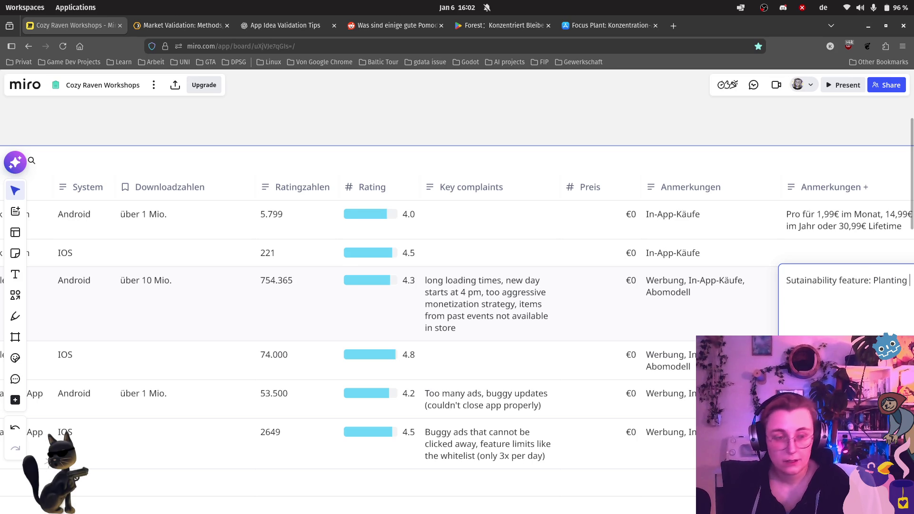
pyautogui.write(' real trees')
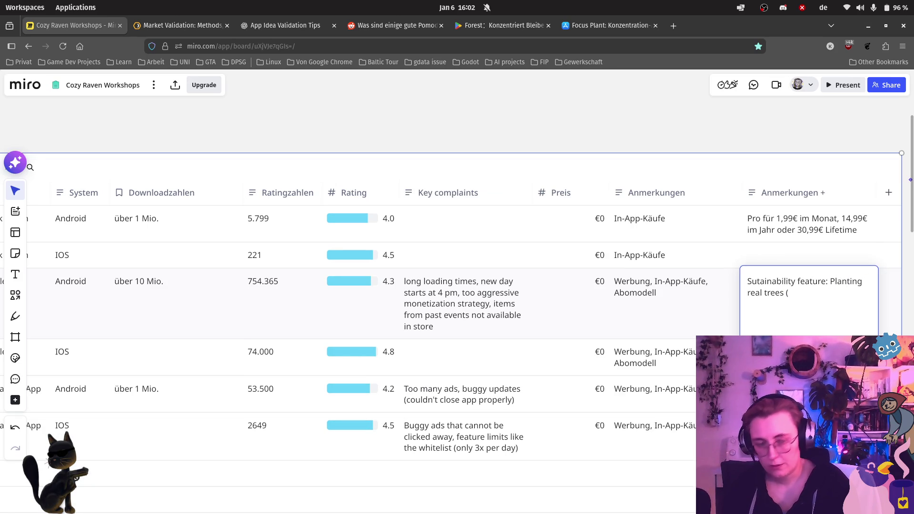
pyautogui.press('Escape')
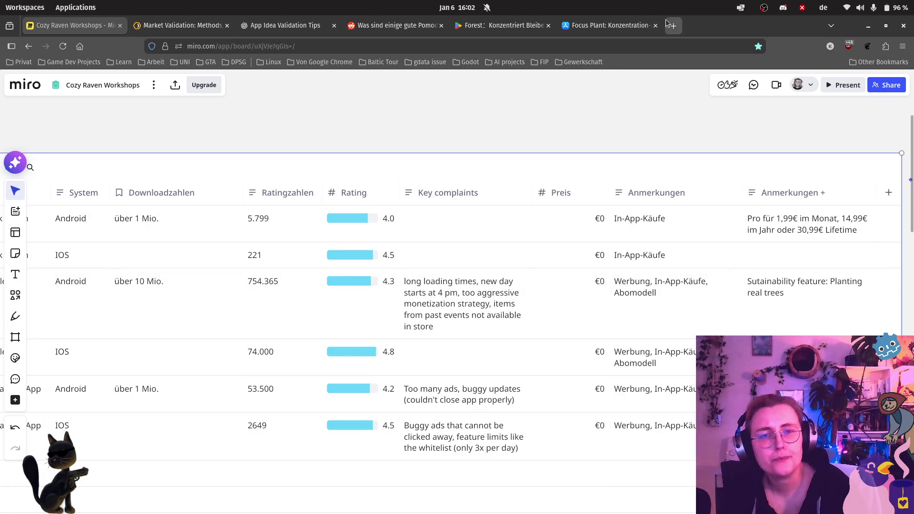
pyautogui.click(586, 25)
# - Scroll Forest's reviews and highlight the complaint that progress can't be shared between Android and iOS
pyautogui.click(536, 25)
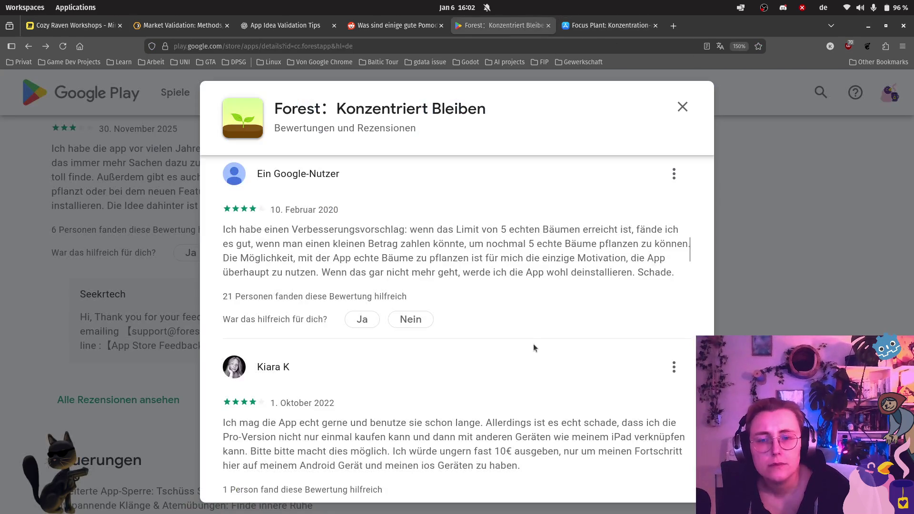
pyautogui.scroll(-3, 522, 337)
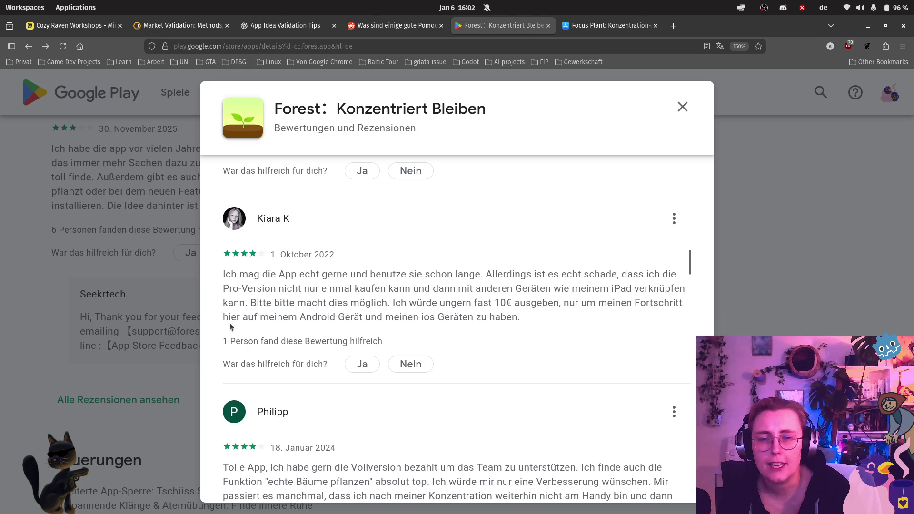
pyautogui.moveTo(224, 317); pyautogui.dragTo(522, 321)
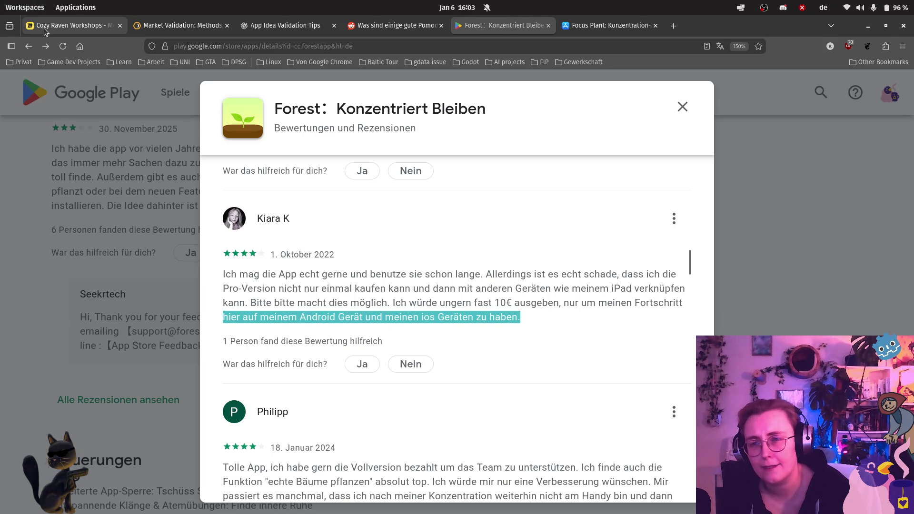
pyautogui.click(70, 30)
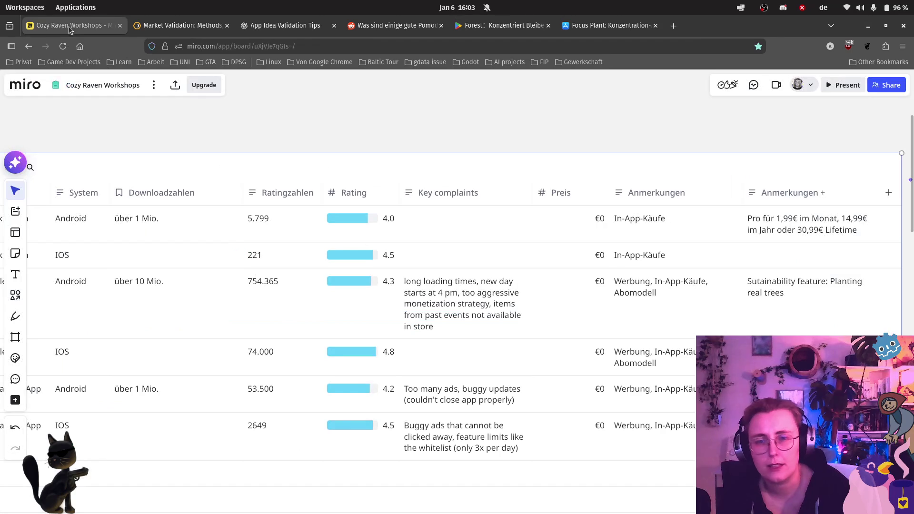
# - Append ', no cross-platform syncing' after 'in store' in the 754.365 row's Key complaints
pyautogui.doubleClick(448, 325)
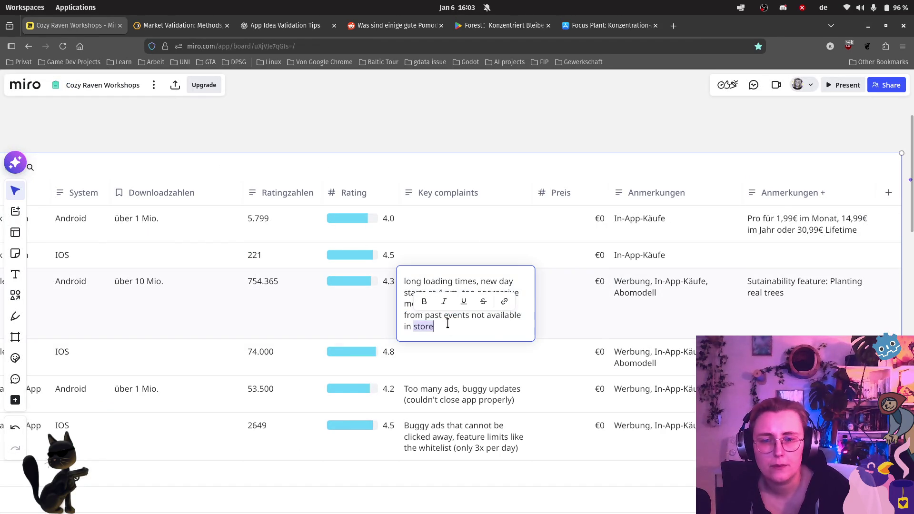
pyautogui.click(486, 328)
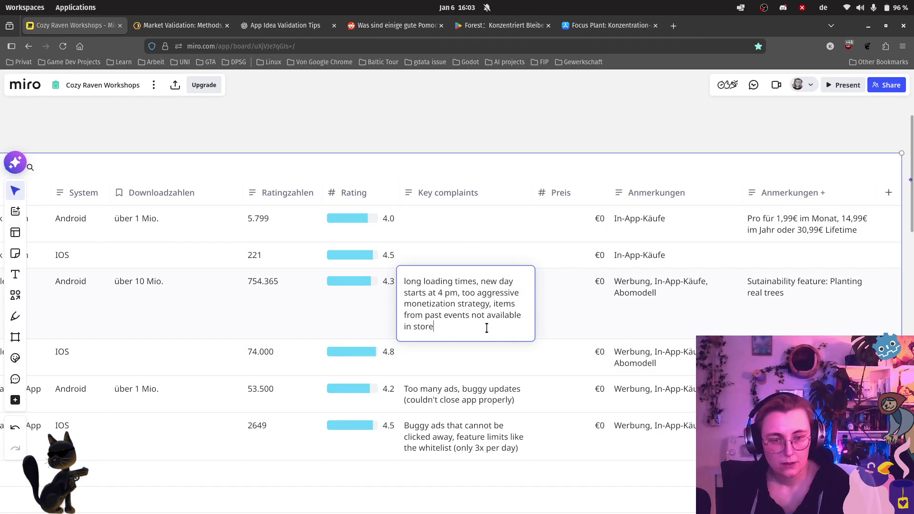
pyautogui.write(', no ')
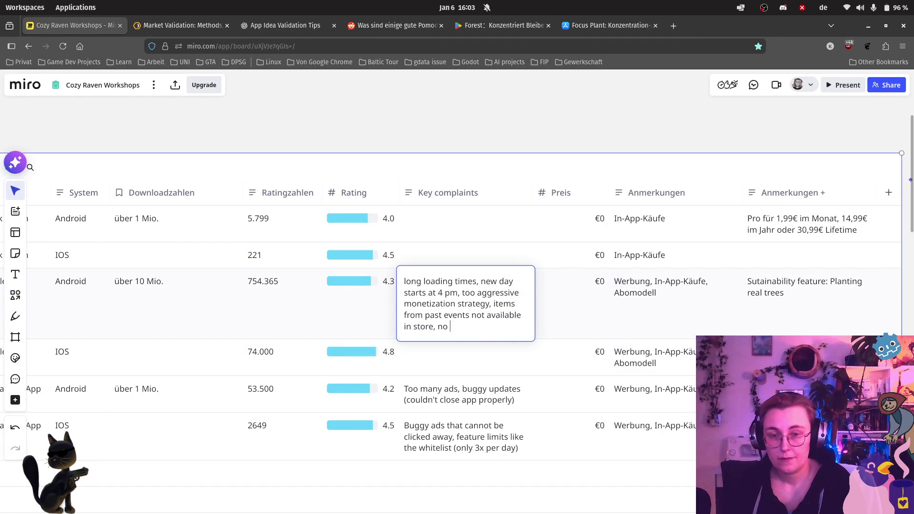
pyautogui.write('acc')
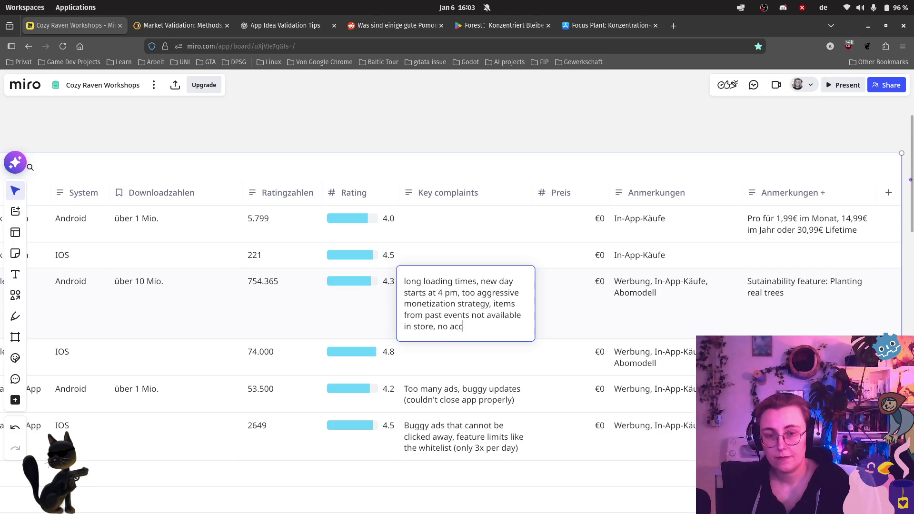
pyautogui.write('ounts (')
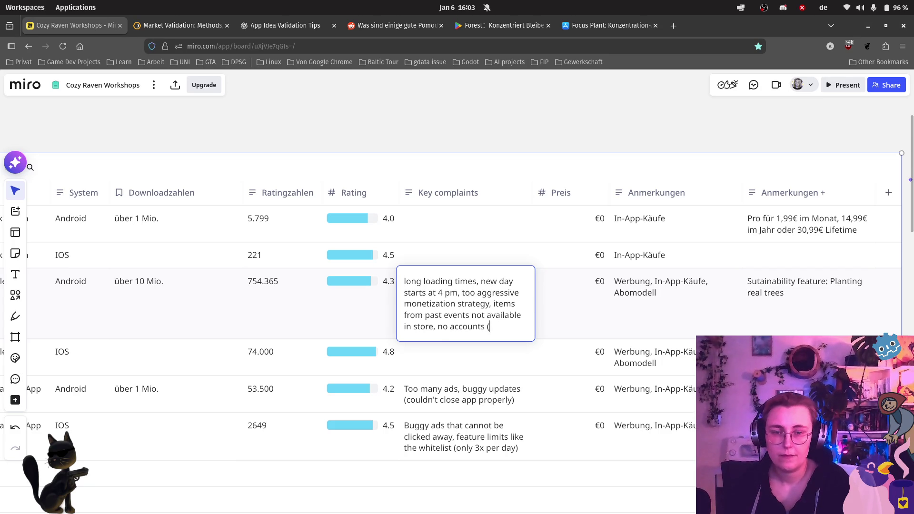
pyautogui.press('BackSpace')
pyautogui.write('needed')
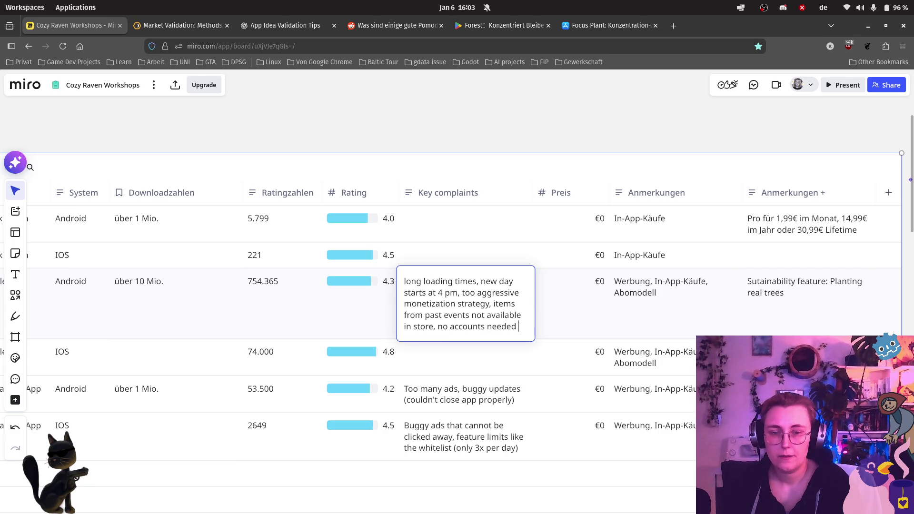
pyautogui.write(' - but that makes cross-')
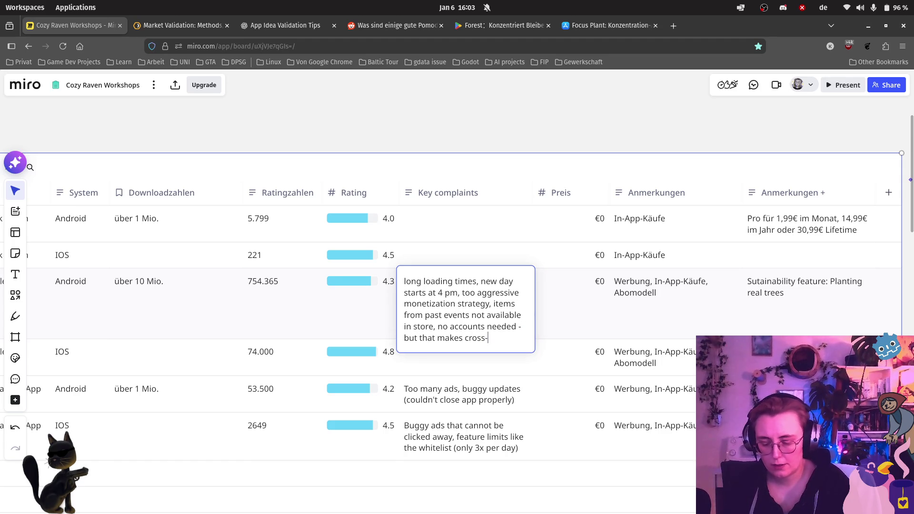
pyautogui.press('BackSpace')
pyautogui.press('BackSpace')
pyautogui.press('BackSpace')
pyautogui.press('BackSpace')
pyautogui.press('BackSpace')
pyautogui.press('BackSpace')
pyautogui.write('cro')
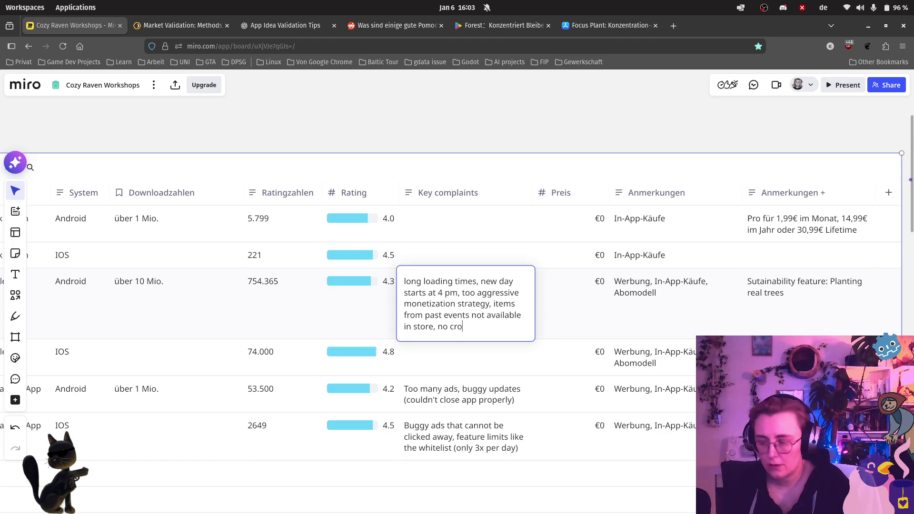
pyautogui.write('ss-')
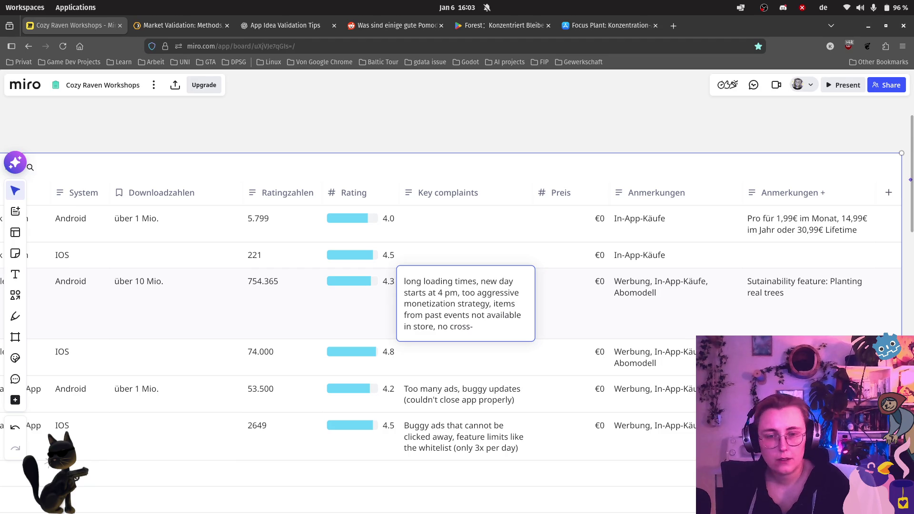
pyautogui.write('platf')
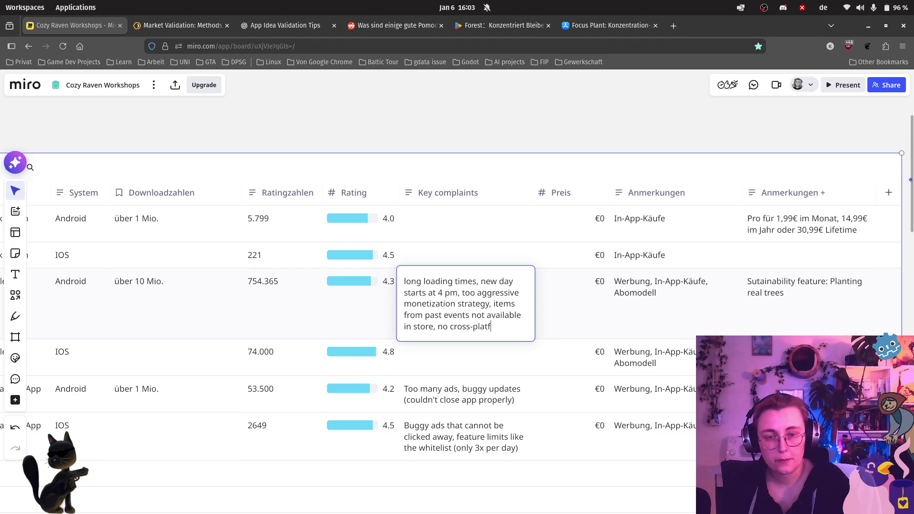
pyautogui.write('orm syncing')
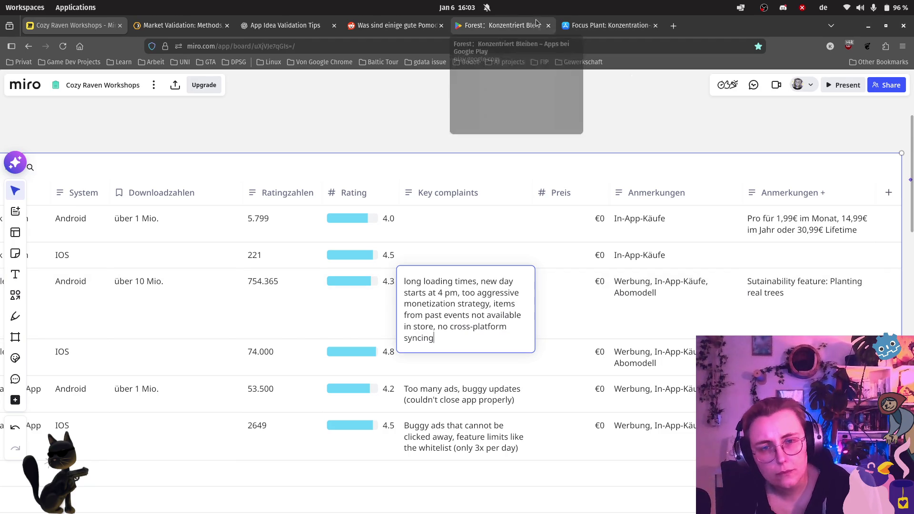
# - Clear the highlight and read further down Forest's reviews to the pricier-trees-earn-more-coins review
pyautogui.click(508, 24)
pyautogui.click(578, 362)
pyautogui.scroll(-5, 577, 358)
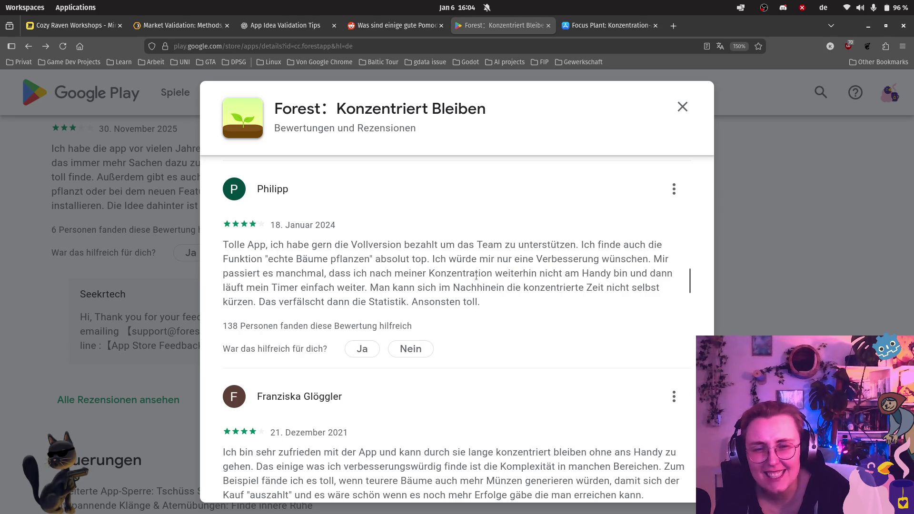
pyautogui.scroll(-5, 470, 269)
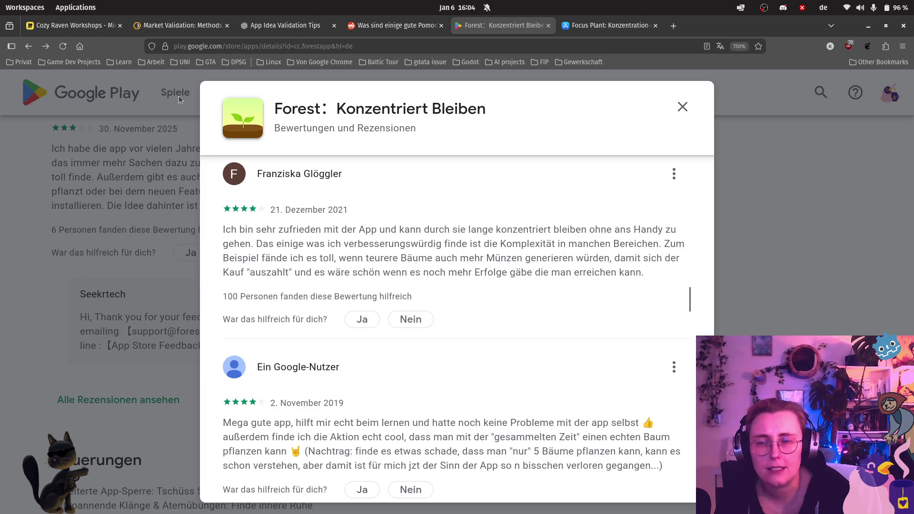
pyautogui.hotkey('alt', '1')
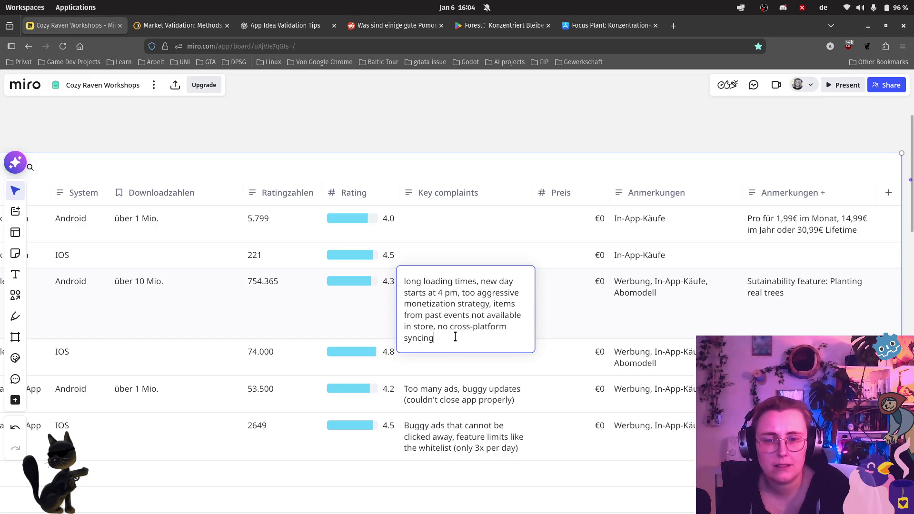
# - Add ', expensive items should generate more income,' to the 754.365 row's Key complaints
pyautogui.write(', expe')
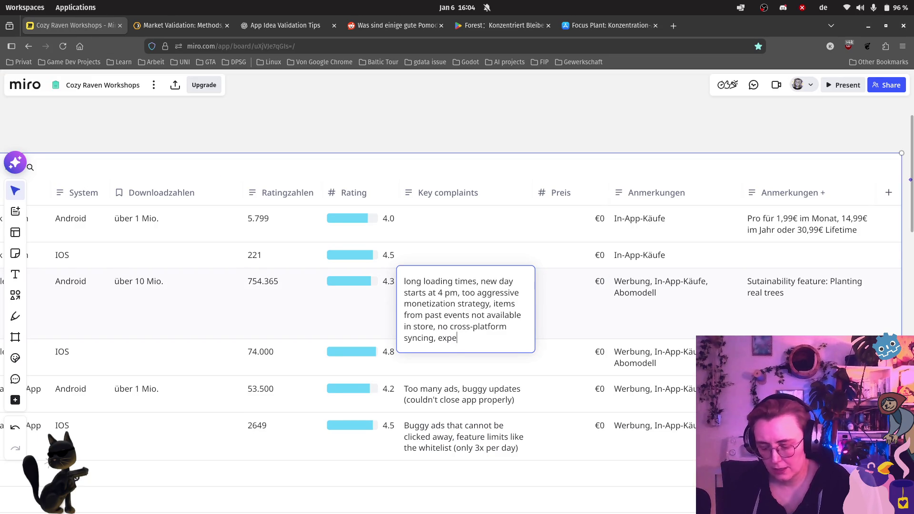
pyautogui.write('nsive item')
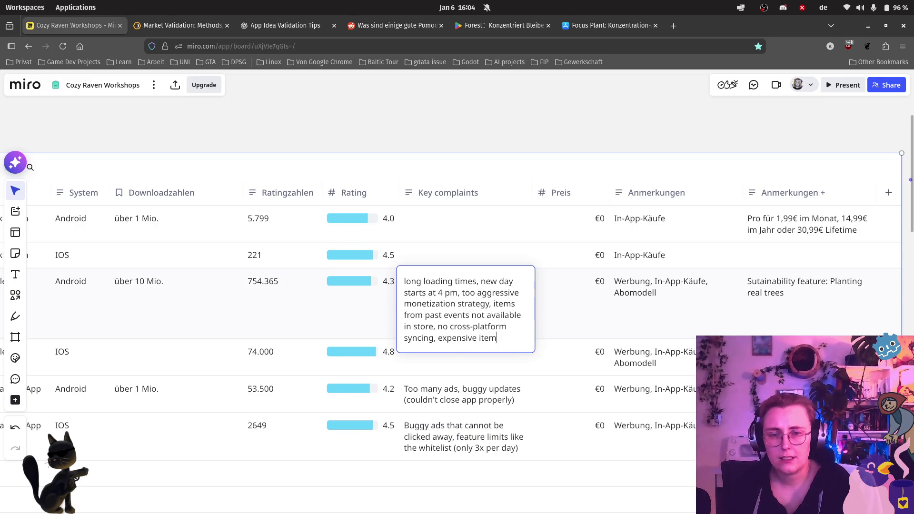
pyautogui.write('s should ge')
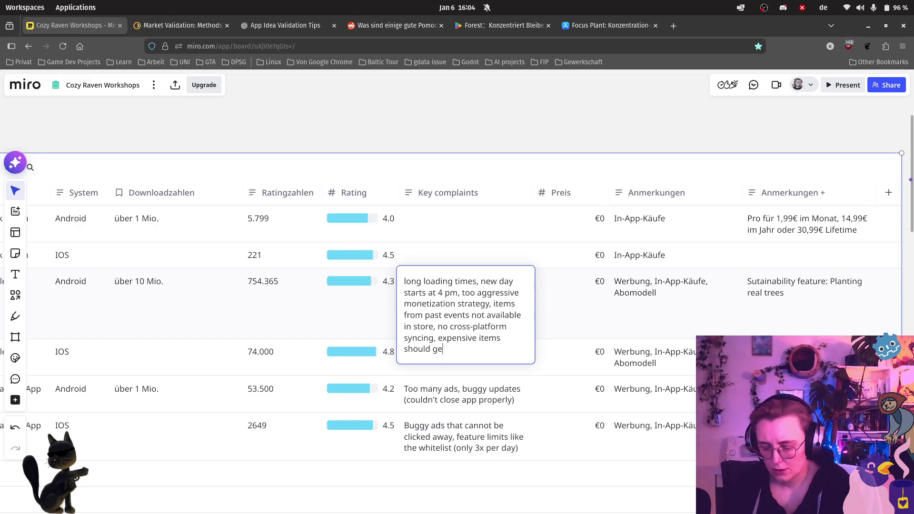
pyautogui.write('nerate more ')
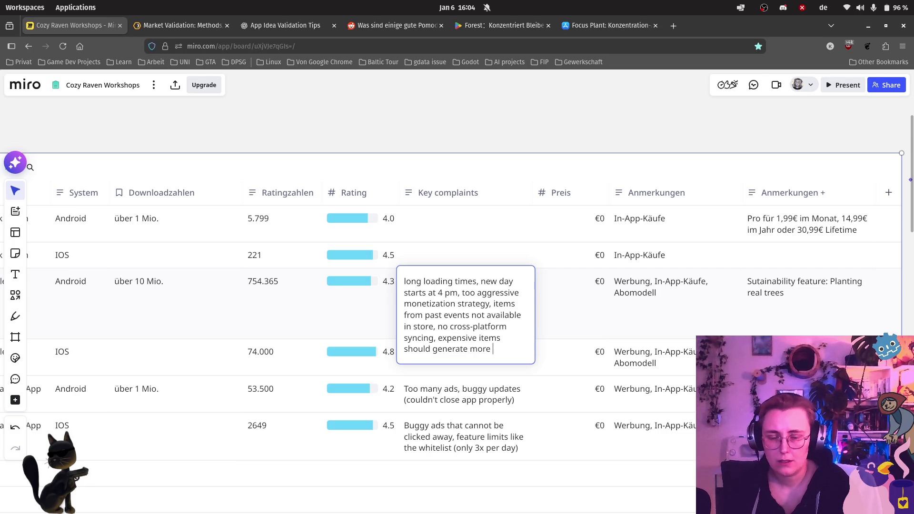
pyautogui.write('income,')
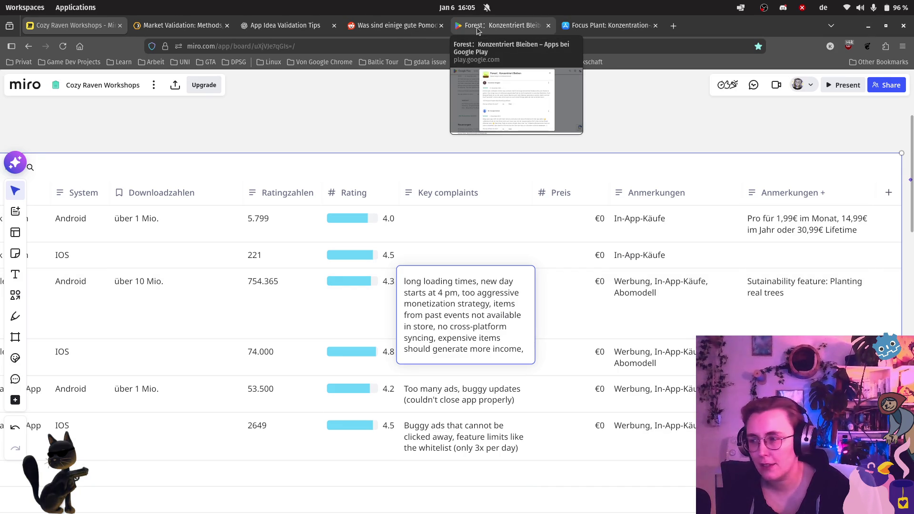
pyautogui.click(460, 28)
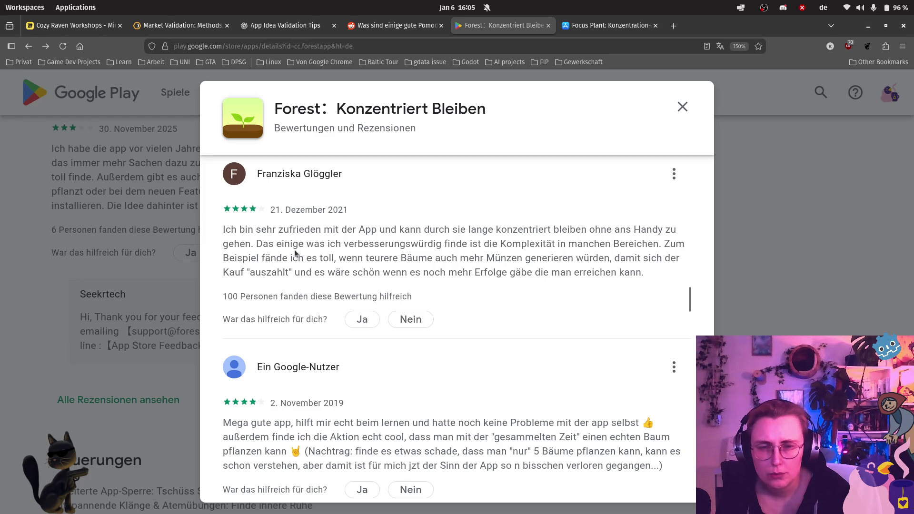
pyautogui.click(79, 27)
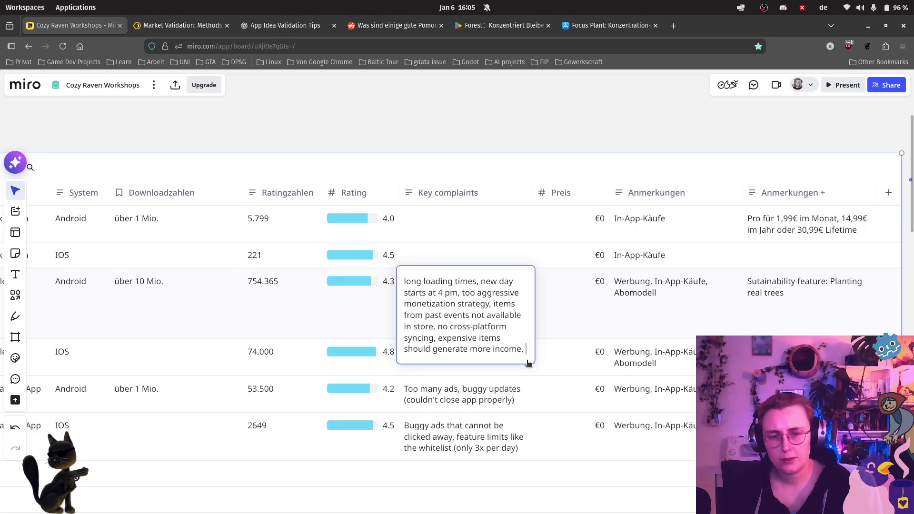
# - End the Key complaints text with 'more rewards / achievement options would be nice'
pyautogui.write('more rewards / achiev')
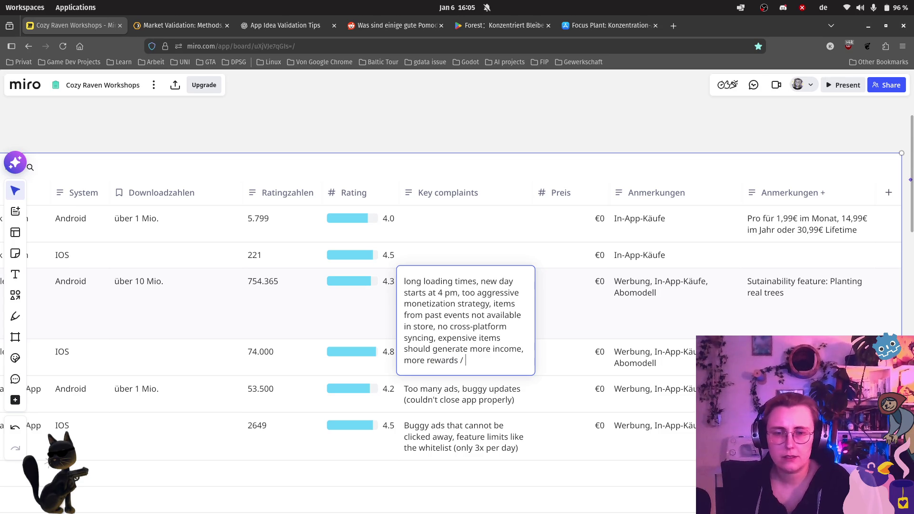
pyautogui.write('eme')
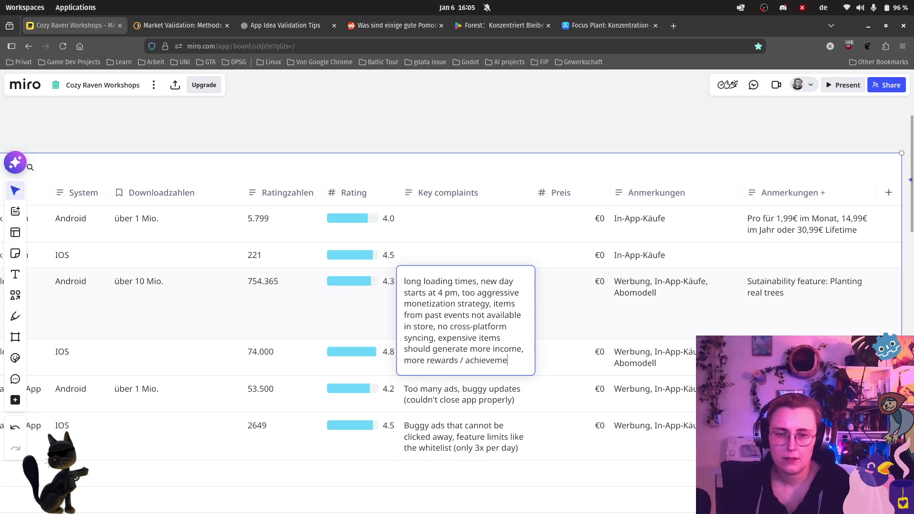
pyautogui.write('nt options w')
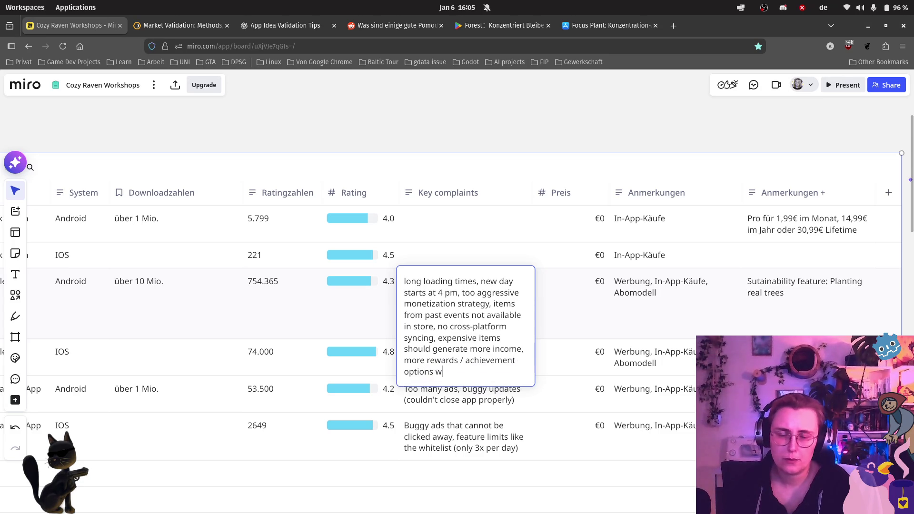
pyautogui.write('ould be nice')
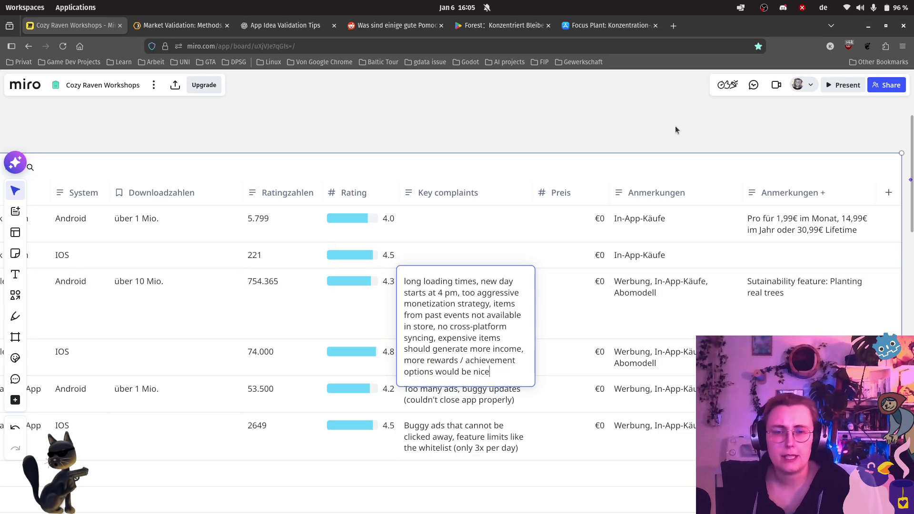
pyautogui.click(546, 331)
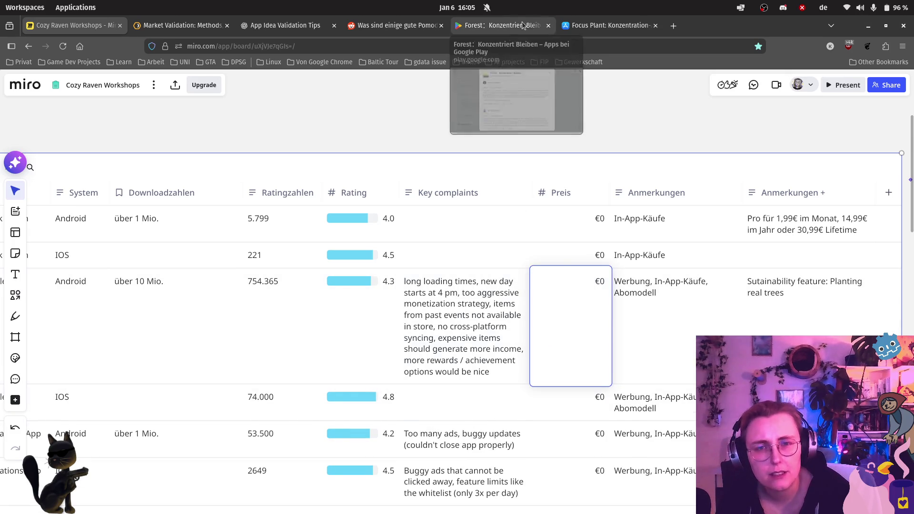
# - Filter Forest's reviews to 2 Sterne and read the one about paying to exceed 30 minutes
pyautogui.click(500, 25)
pyautogui.scroll(-1, 379, 330)
pyautogui.scroll(10, 379, 334)
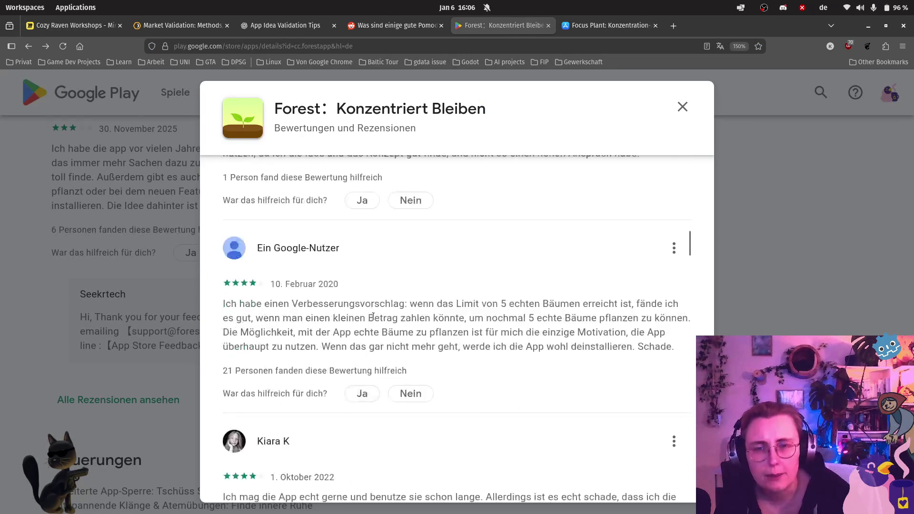
pyautogui.click(494, 167)
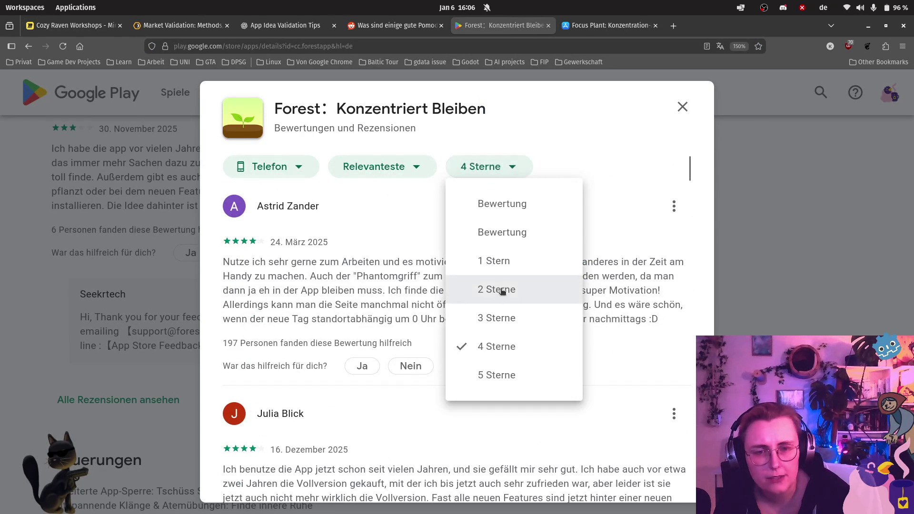
pyautogui.click(520, 294)
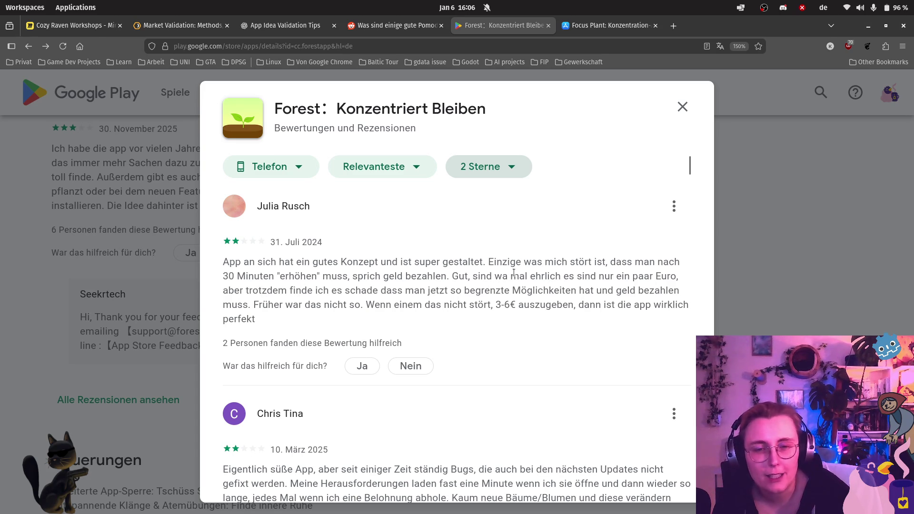
pyautogui.moveTo(474, 276); pyautogui.dragTo(562, 281)
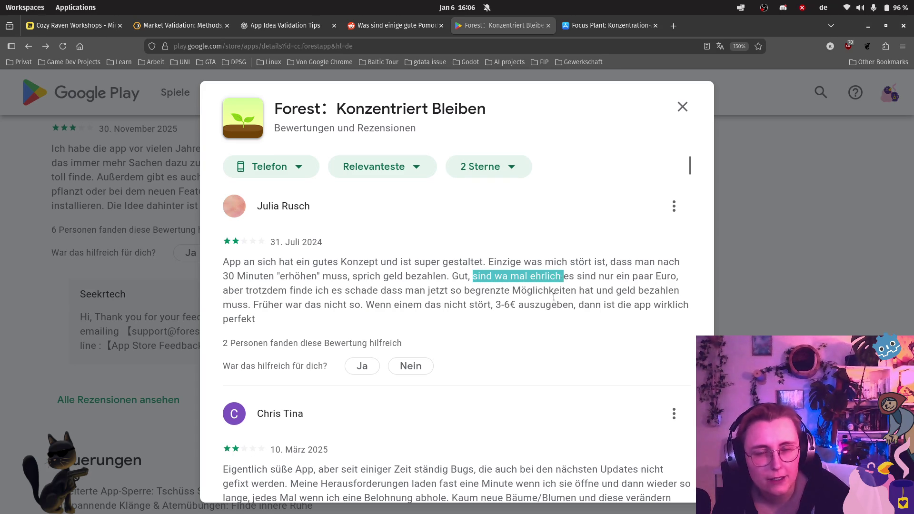
pyautogui.click(474, 366)
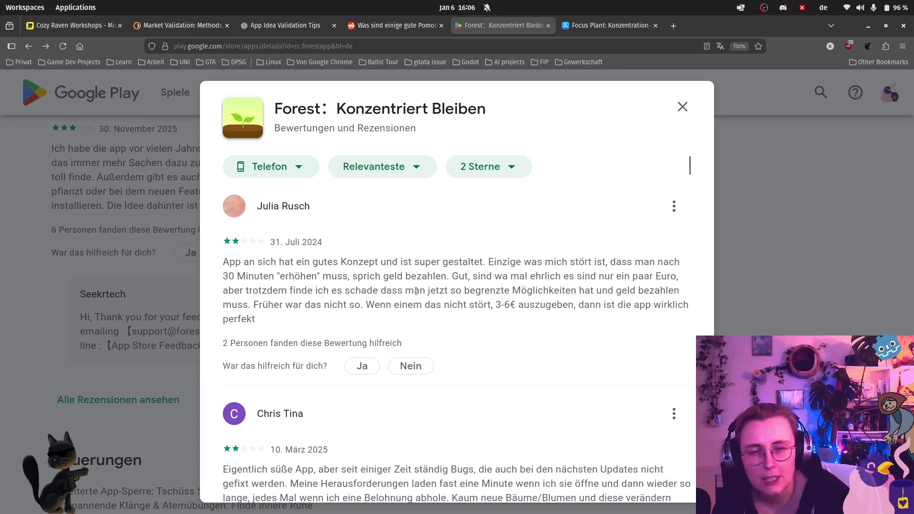
pyautogui.click(81, 25)
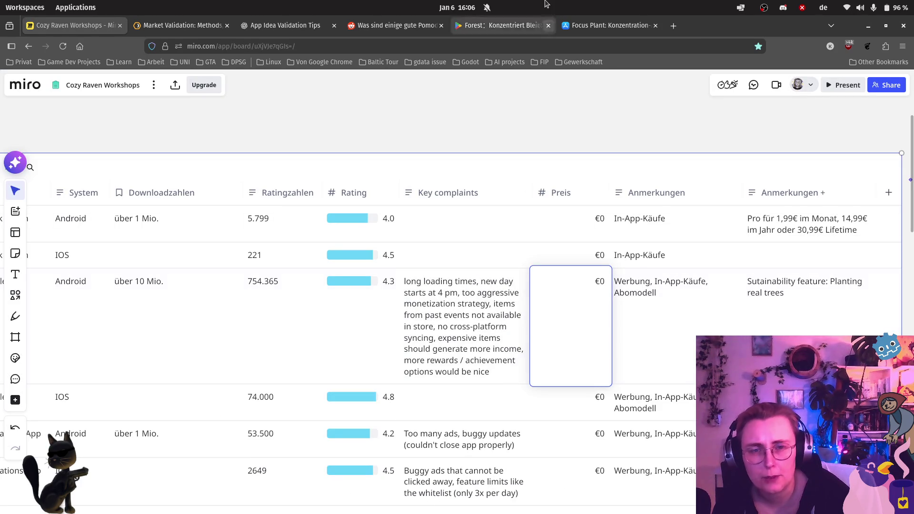
# - Insert 'and bugs' after 'long loading times' in Forest Android's Key complaints, then close the Forest store tab
pyautogui.click(491, 34)
pyautogui.scroll(-5, 459, 355)
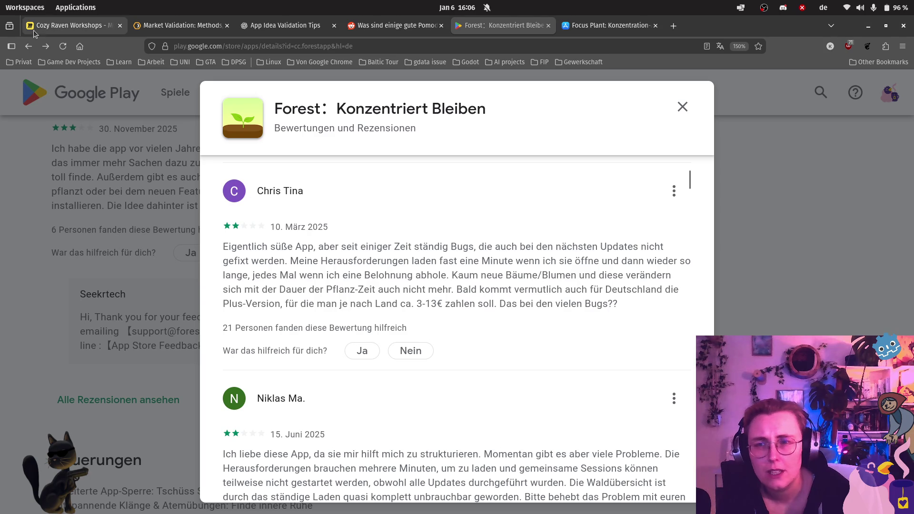
pyautogui.click(71, 25)
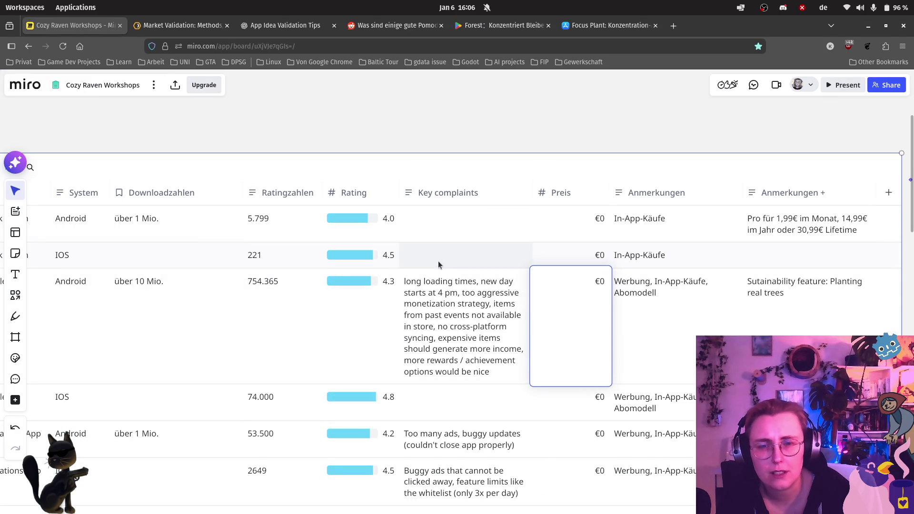
pyautogui.click(476, 301)
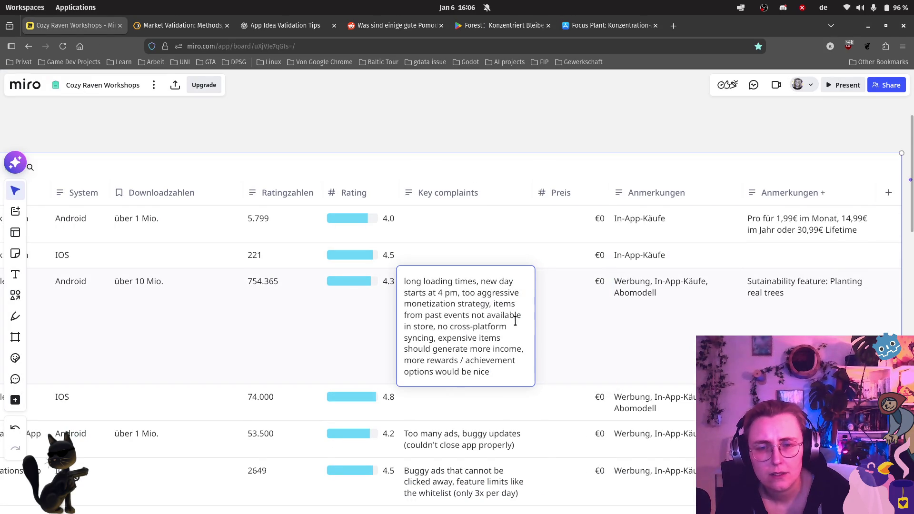
pyautogui.click(479, 282)
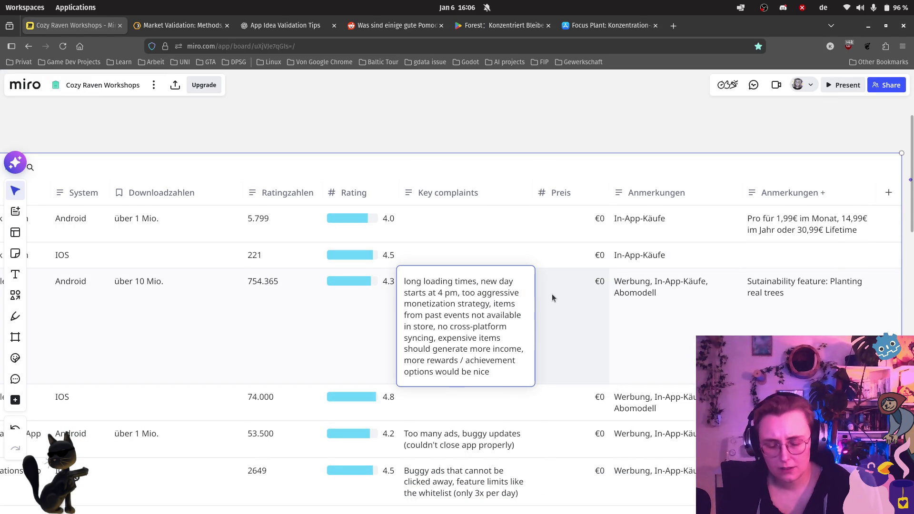
pyautogui.press('Left')
pyautogui.write('and bugs')
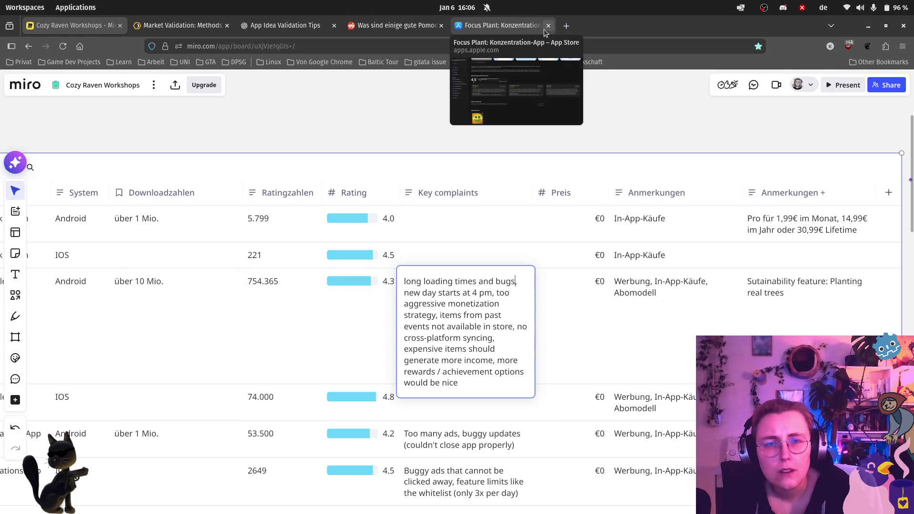
pyautogui.click(548, 25)
pyautogui.click(566, 26)
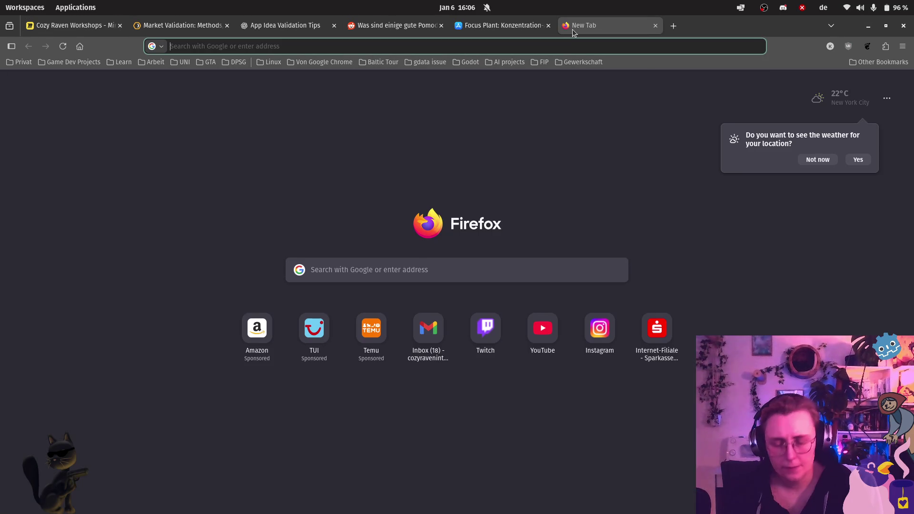
# - Find Google Play via web search and open the Forest: Konzentriert Bleiben app page
pyautogui.write('google play')
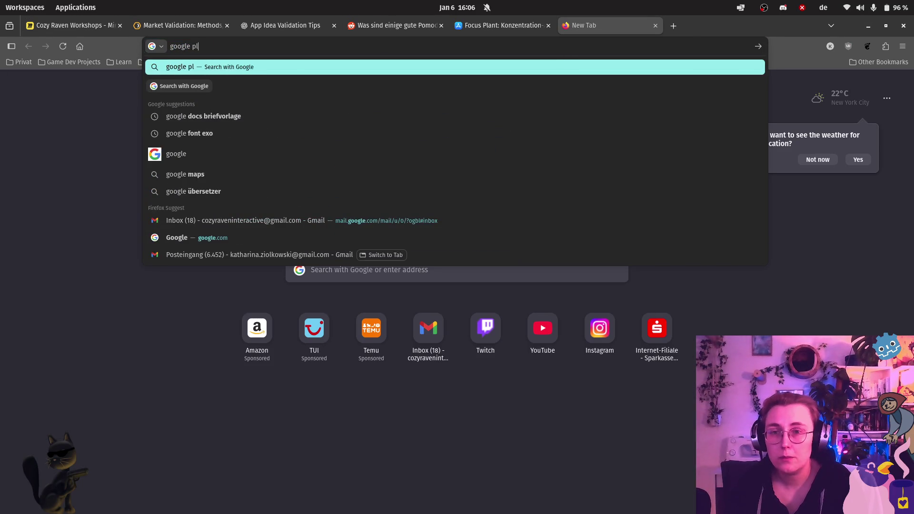
pyautogui.press('Return')
pyautogui.click(228, 177)
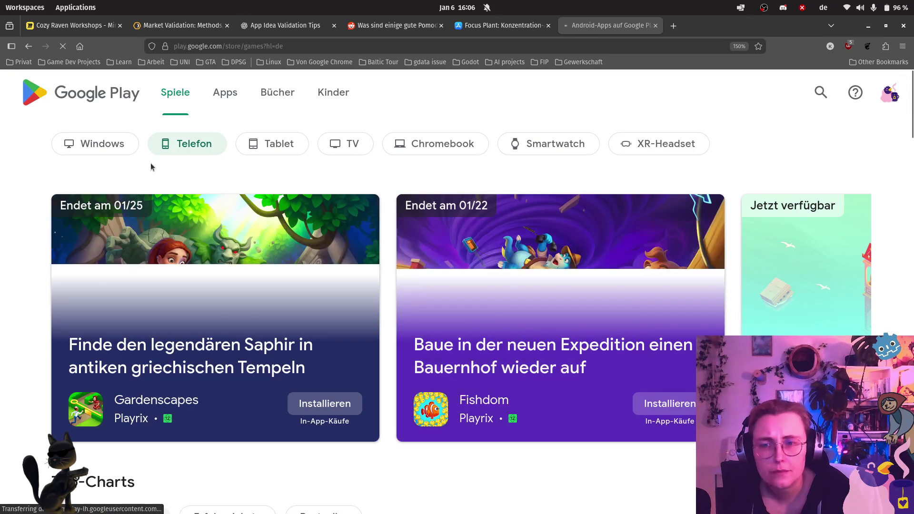
pyautogui.click(820, 92)
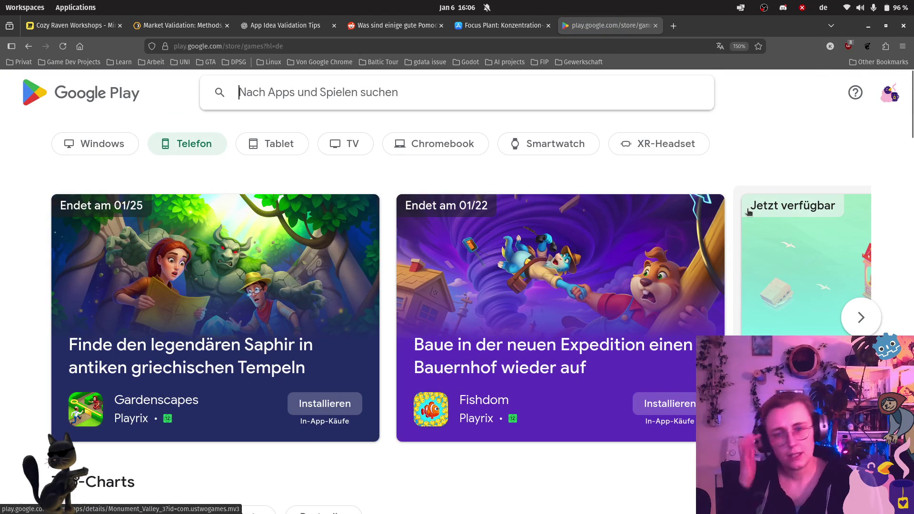
pyautogui.write('forest')
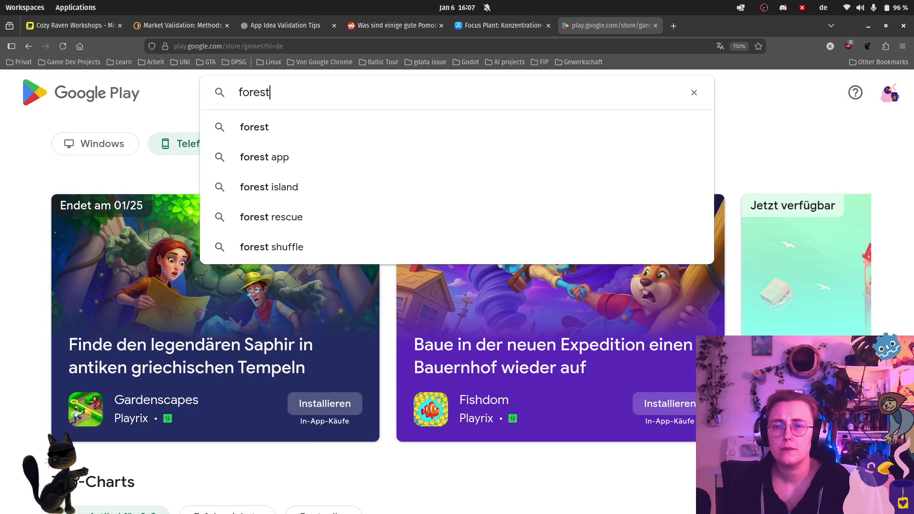
pyautogui.press('Return')
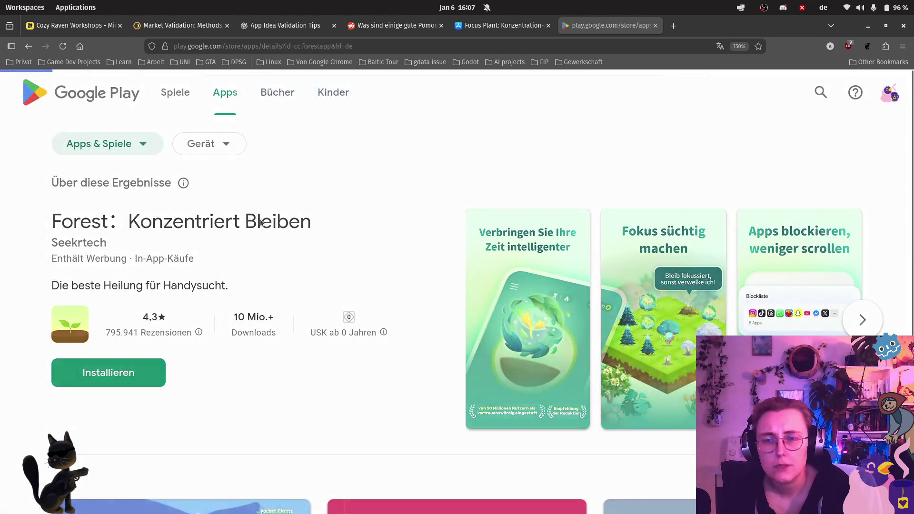
pyautogui.click(247, 220)
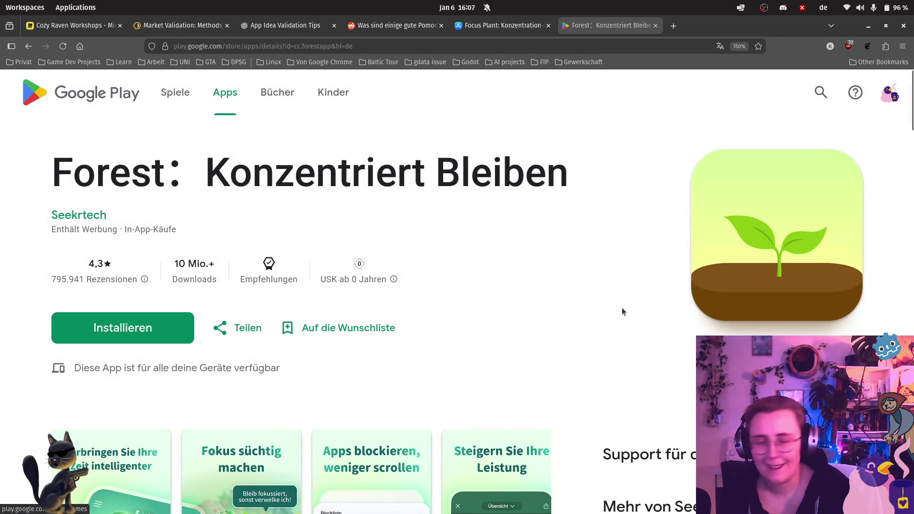
# - Scroll down Forest's store page and open its full ratings and reviews list
pyautogui.scroll(-5, 563, 411)
pyautogui.scroll(5, 564, 396)
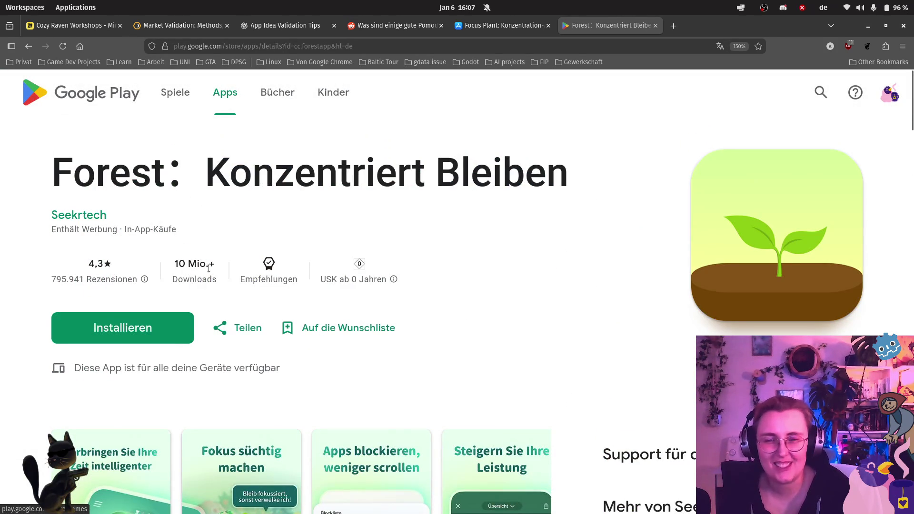
pyautogui.scroll(-3, 231, 310)
pyautogui.scroll(3, 137, 276)
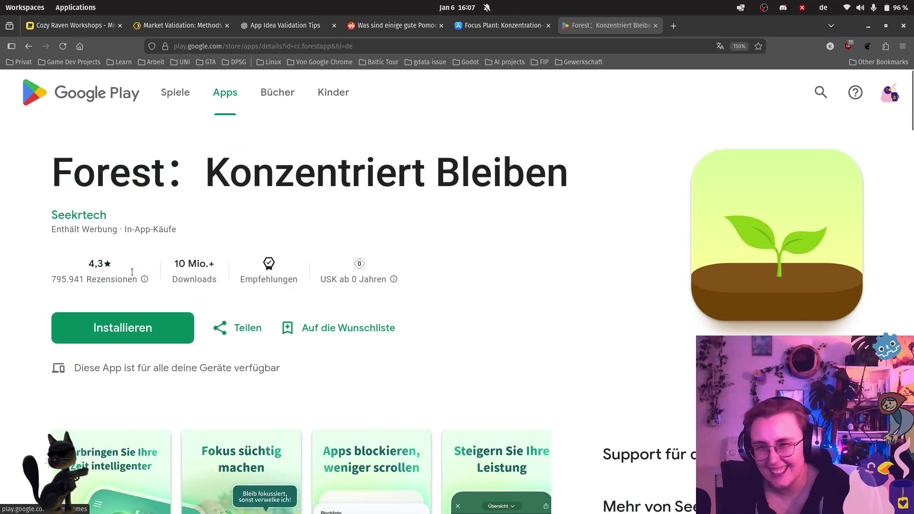
pyautogui.scroll(-8, 452, 373)
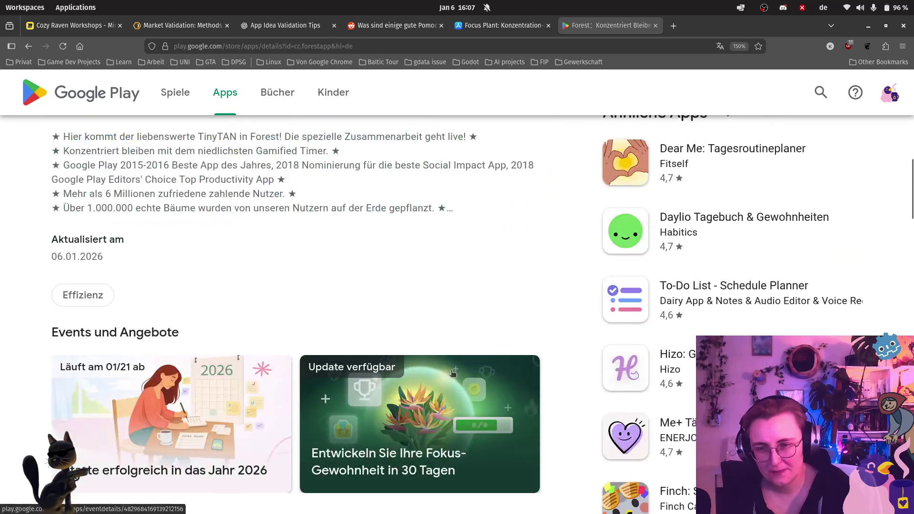
pyautogui.scroll(-10, 452, 374)
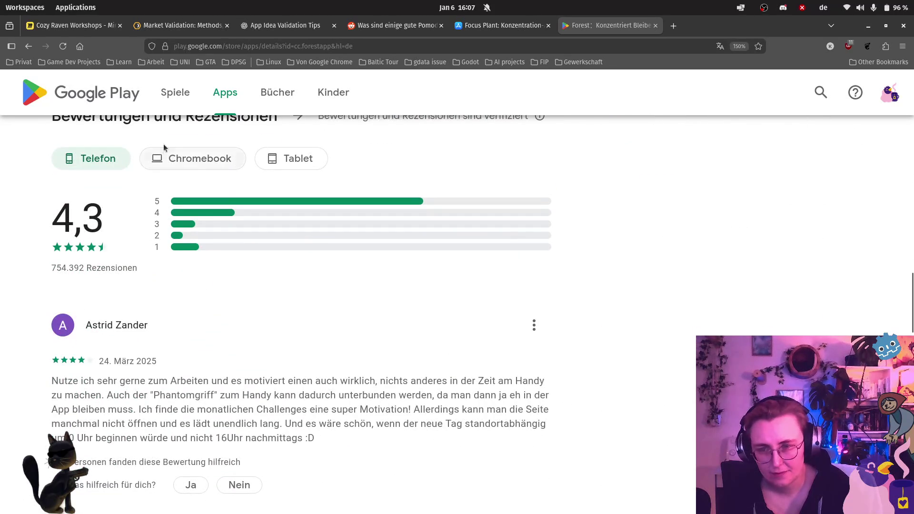
pyautogui.scroll(-10, 96, 406)
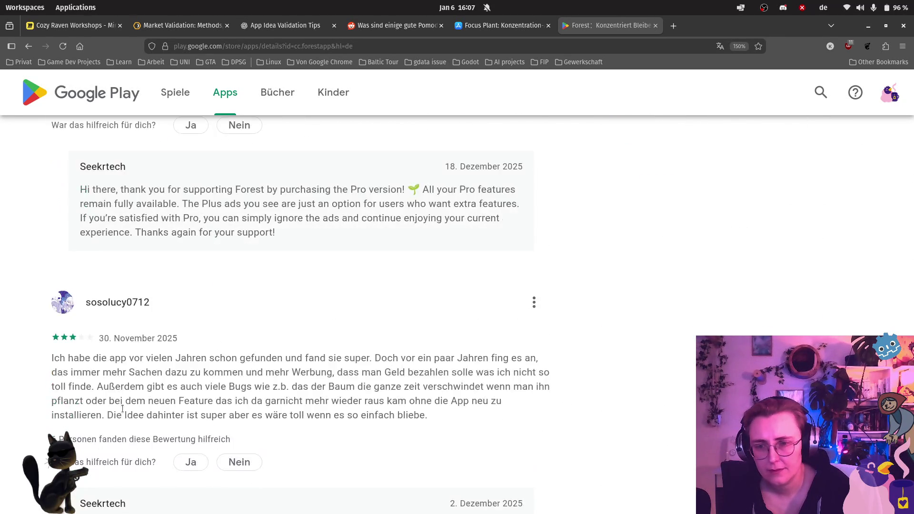
pyautogui.scroll(-6, 121, 409)
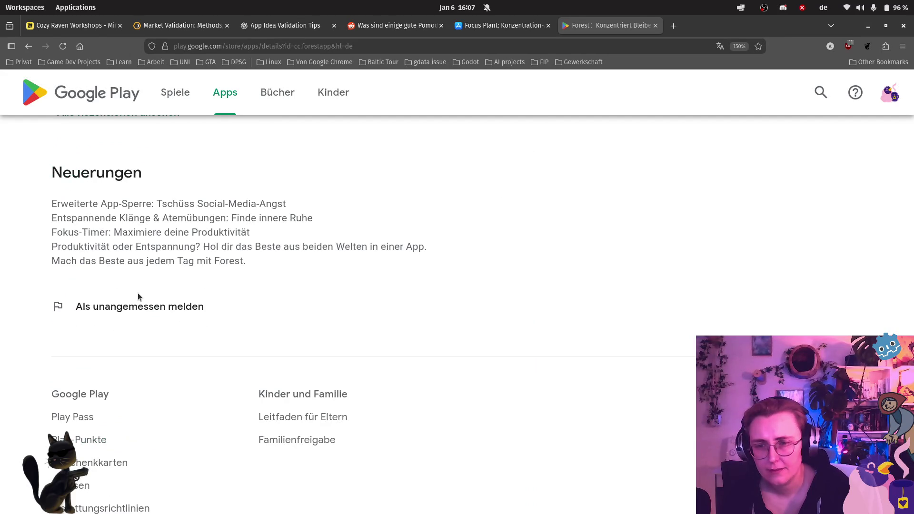
pyautogui.scroll(5, 137, 295)
pyautogui.click(112, 361)
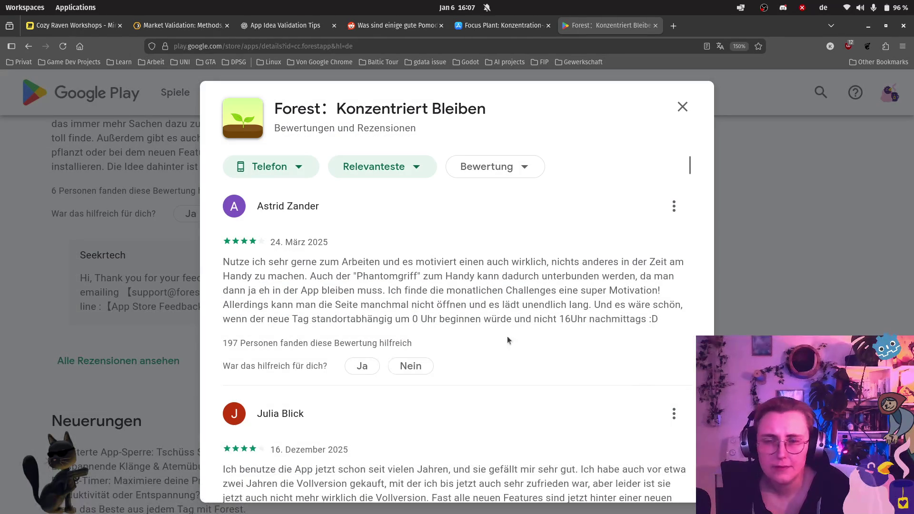
# - Filter Forest's Google Play reviews to '2 Sterne', read through them, and return to Miro
pyautogui.click(485, 167)
pyautogui.click(492, 287)
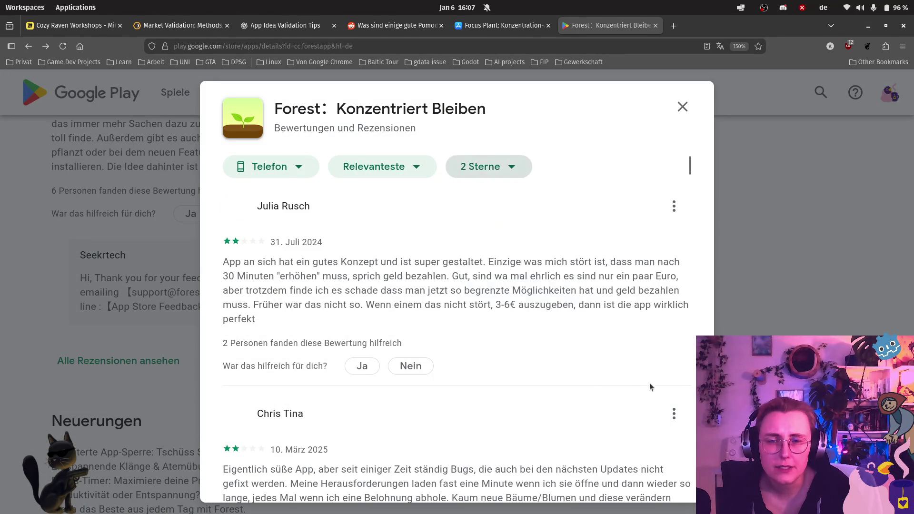
pyautogui.scroll(-5, 612, 359)
pyautogui.scroll(3, 571, 340)
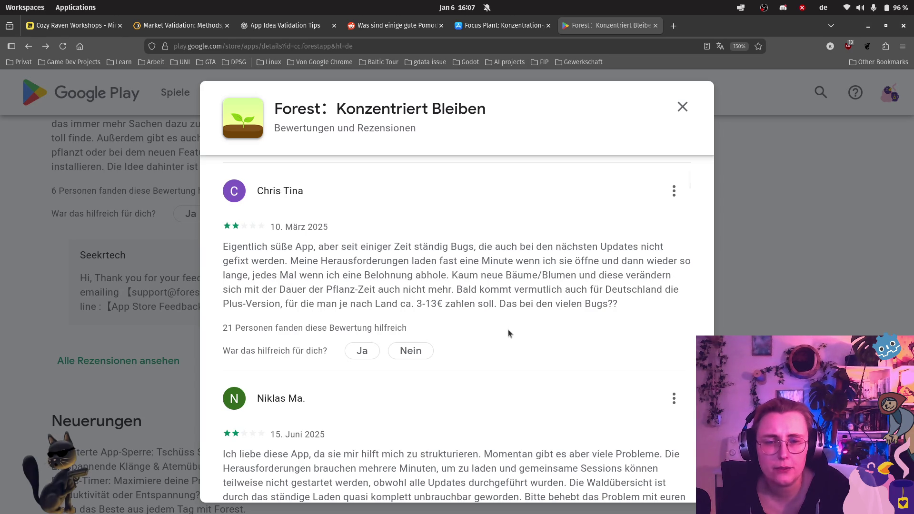
pyautogui.scroll(-3, 507, 329)
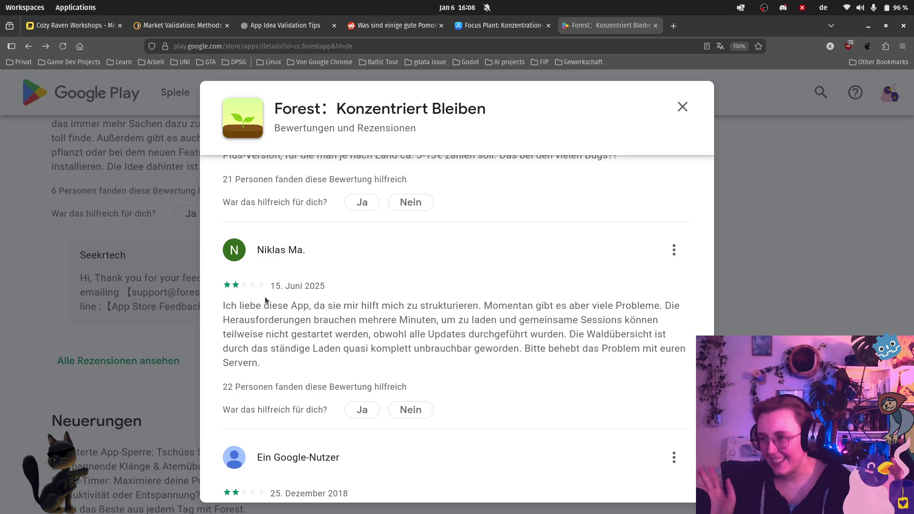
pyautogui.moveTo(2, 267)
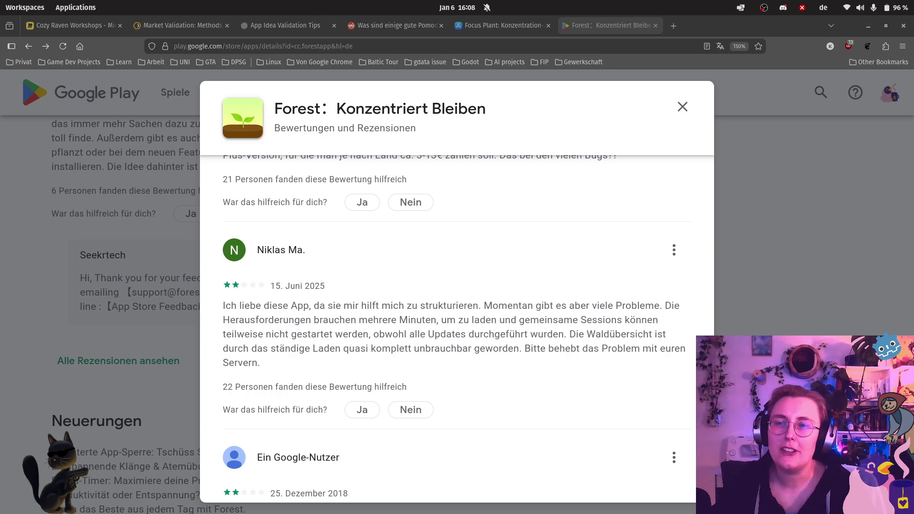
pyautogui.click(94, 30)
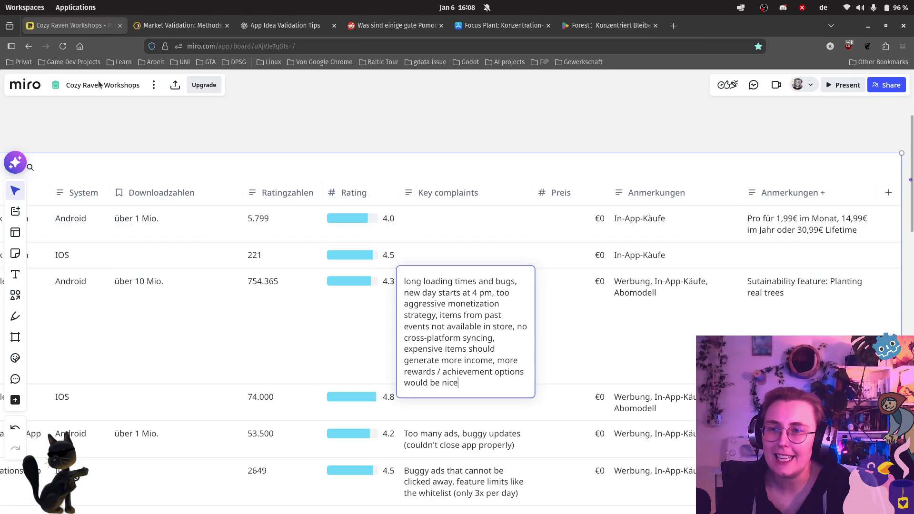
# - Close the Forest Android Key complaints editor and zoom out to the Cozy Rave-r frame
pyautogui.click(467, 124)
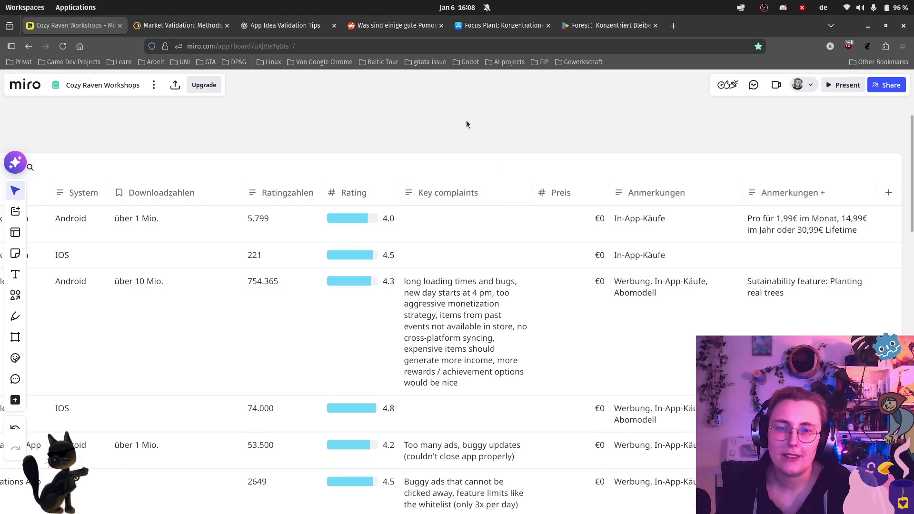
pyautogui.scroll(-5, 438, 147)
pyautogui.hscroll(-10, 437, 146)
pyautogui.scroll(-2, 673, 347)
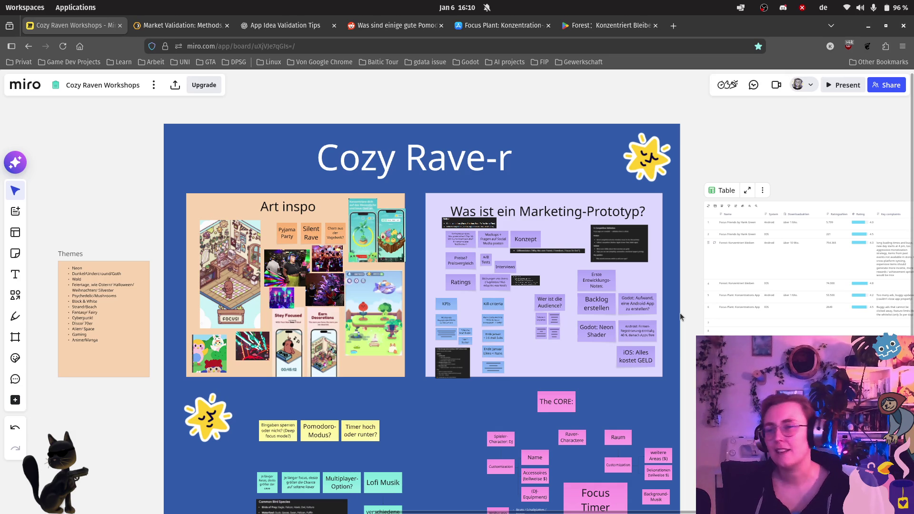
# - Pan and zoom until the comparison table fills the view, then Alt+Tab to Discord
pyautogui.hscroll(1, 600, 214)
pyautogui.hscroll(10, 600, 214)
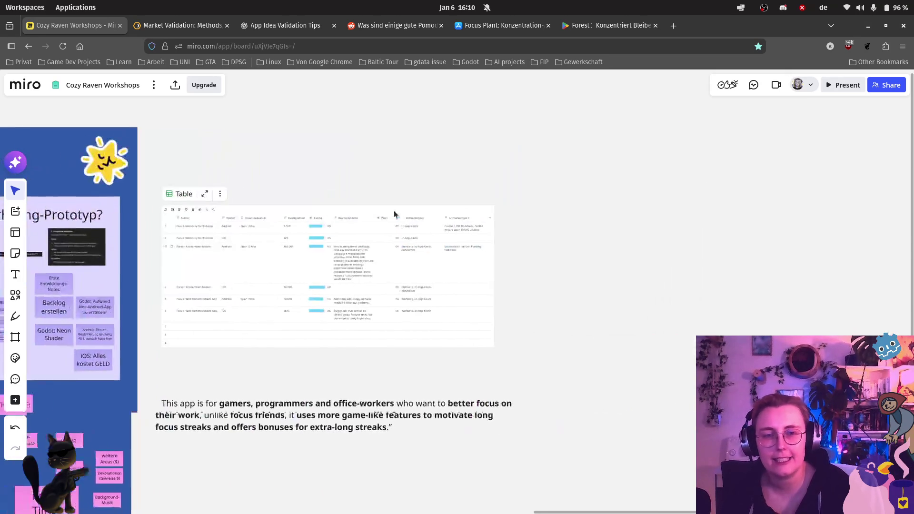
pyautogui.scroll(5, 184, 232)
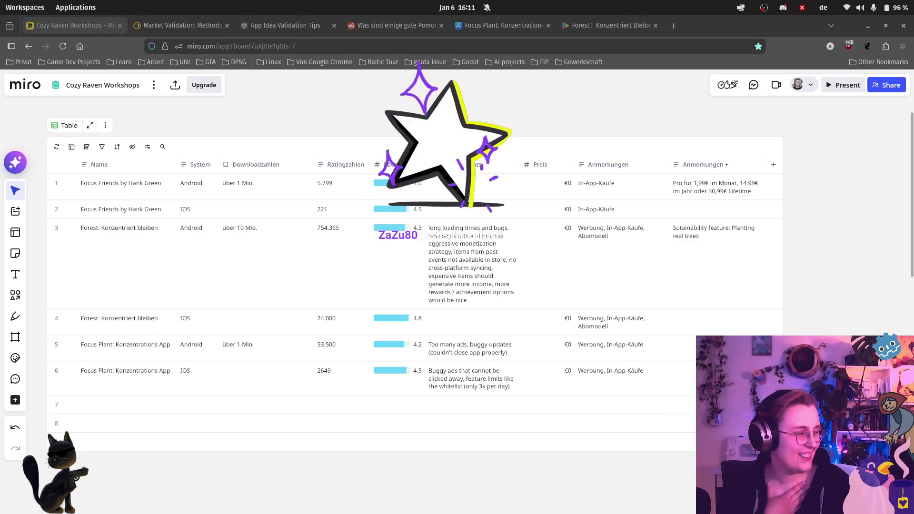
pyautogui.hotkey('alt', 'Tab')
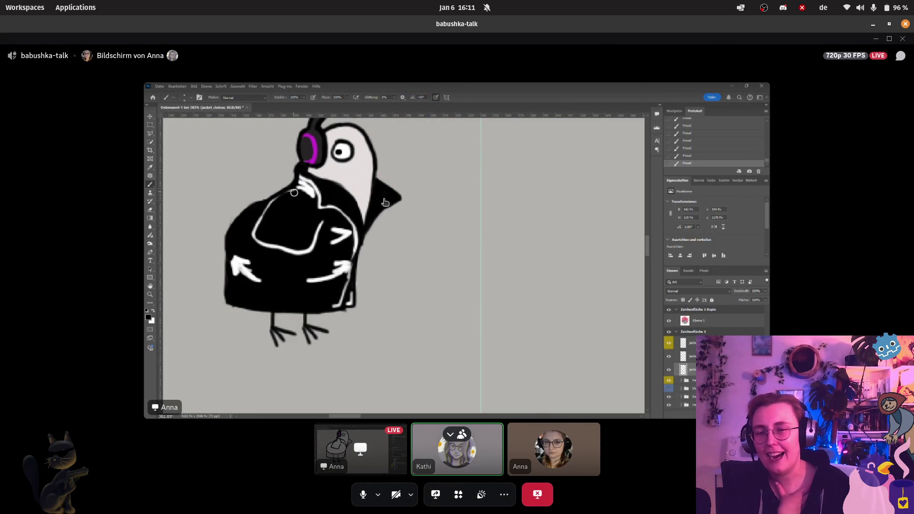
# - Watch the shared Photoshop stream, then Alt+Tab back to the Miro comparison table
pyautogui.moveTo(357, 239)
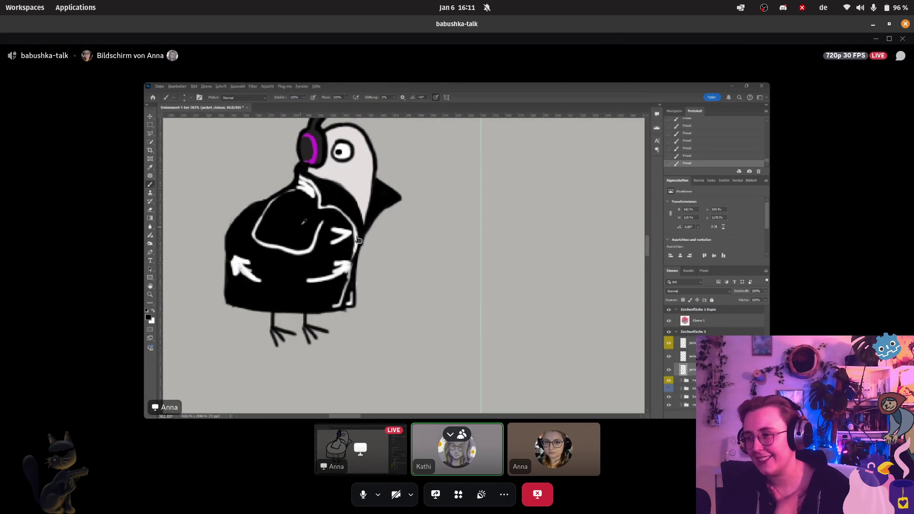
pyautogui.moveTo(426, 246)
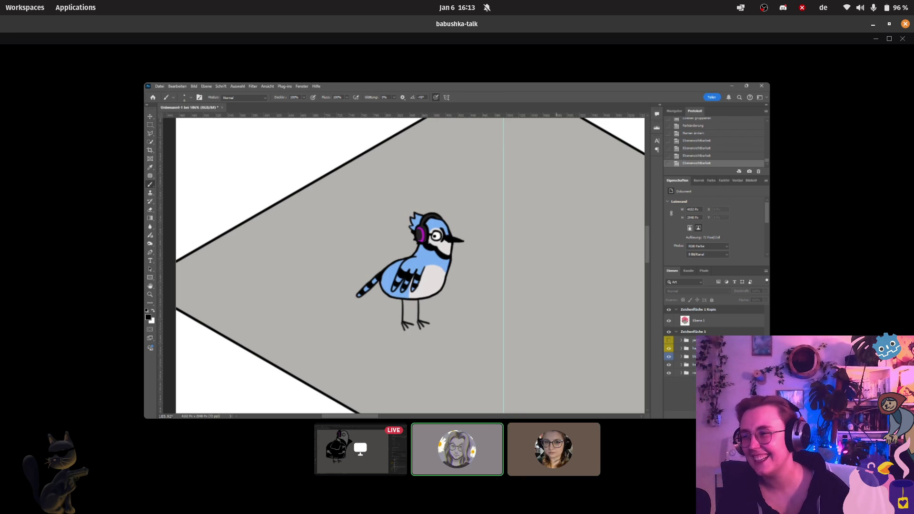
pyautogui.moveTo(342, 186)
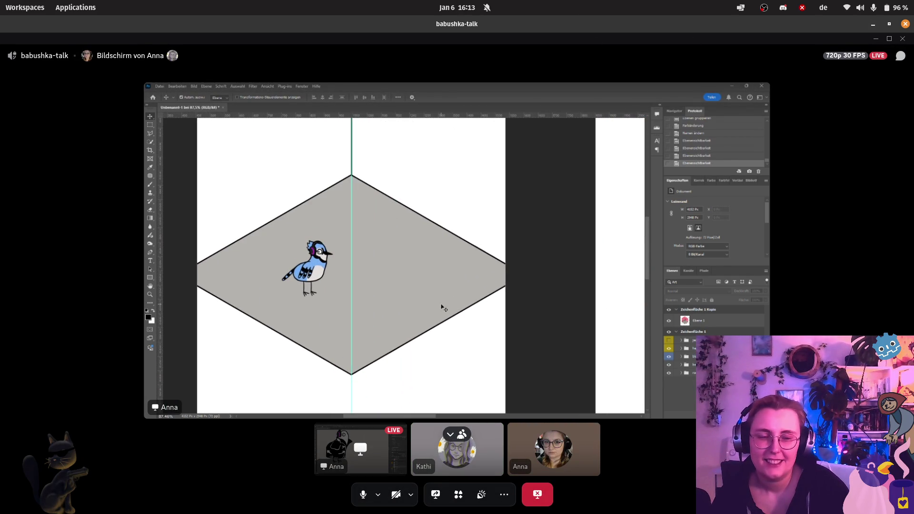
pyautogui.hotkey('alt', 'Tab')
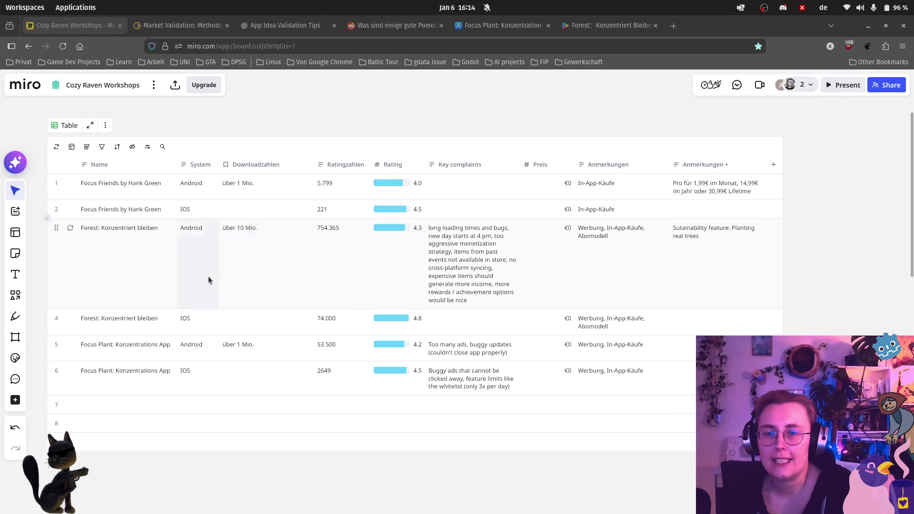
# - Pan from the comparison table past the sticky notes to the focus-app moodboard images
pyautogui.scroll(-2, 208, 276)
pyautogui.hscroll(5, 150, 284)
pyautogui.scroll(-5, 492, 261)
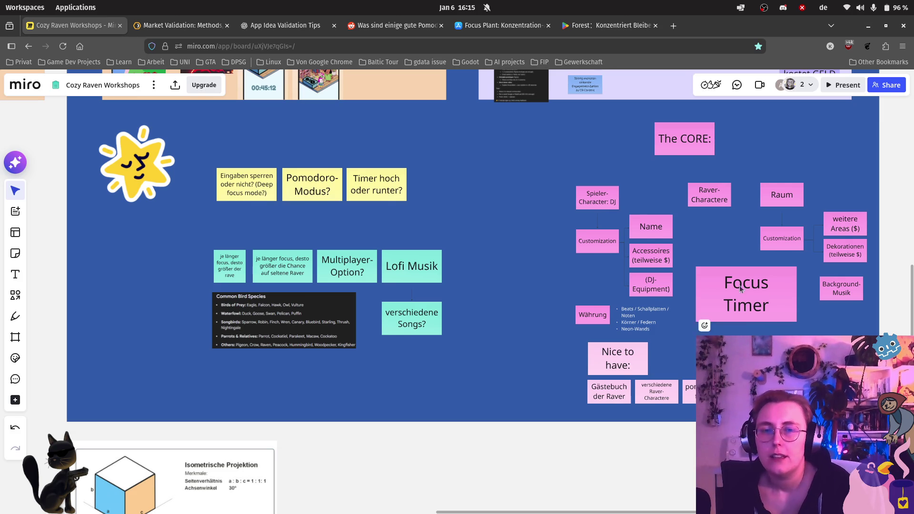
pyautogui.scroll(3, 463, 159)
pyautogui.scroll(5, 412, 302)
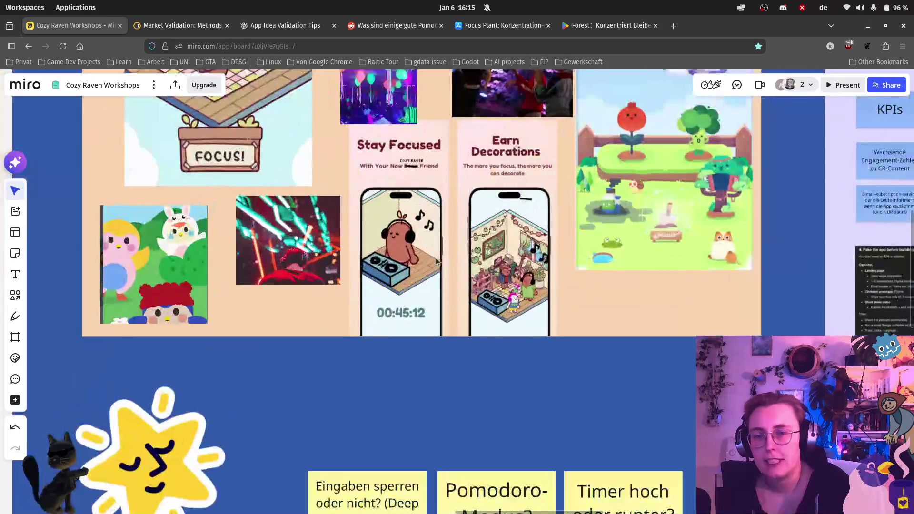
pyautogui.scroll(4, 418, 338)
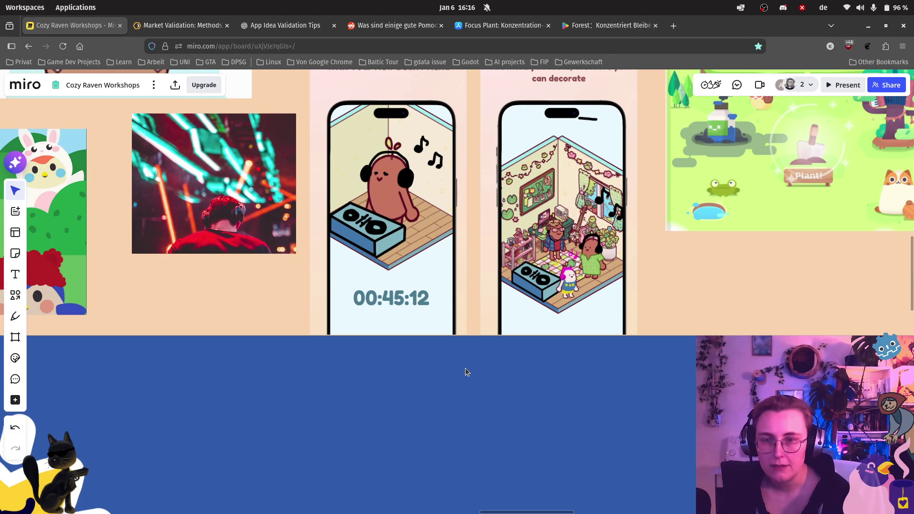
pyautogui.scroll(-5, 474, 346)
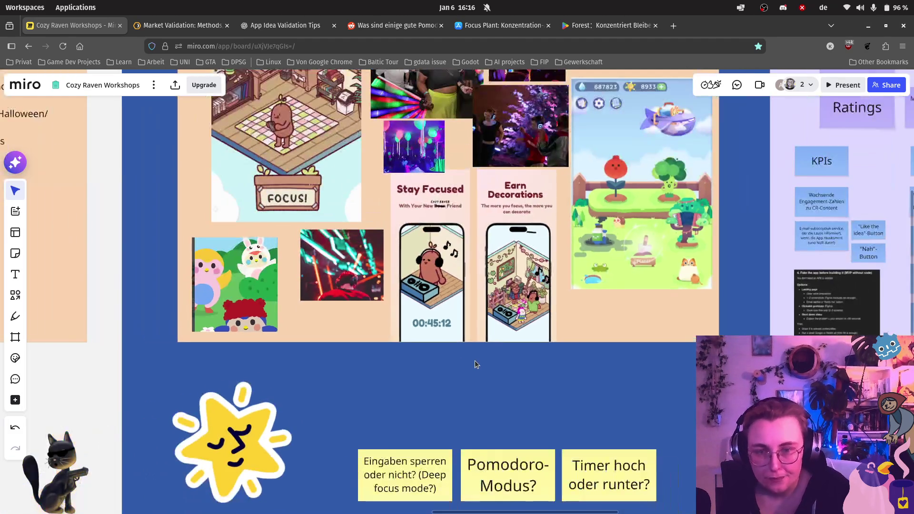
pyautogui.scroll(-6, 461, 317)
pyautogui.hscroll(5, 461, 317)
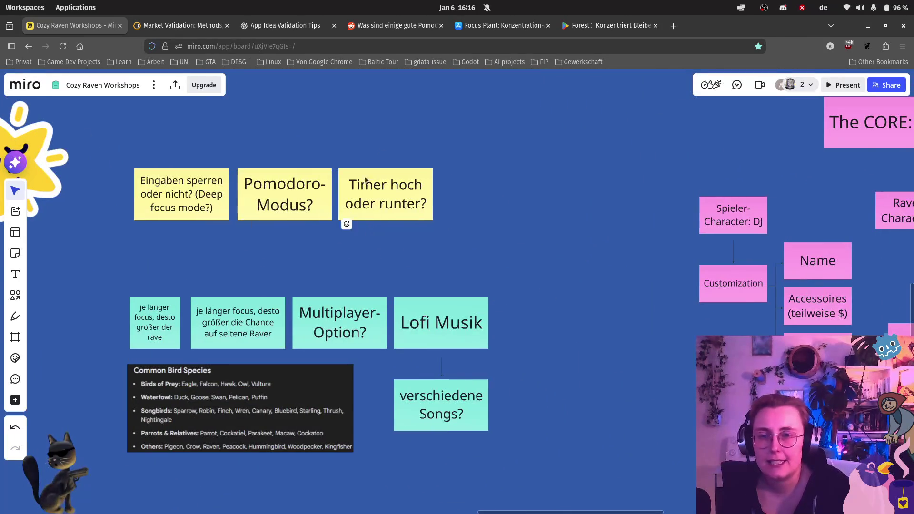
pyautogui.scroll(-3, 595, 281)
pyautogui.hscroll(3, 595, 281)
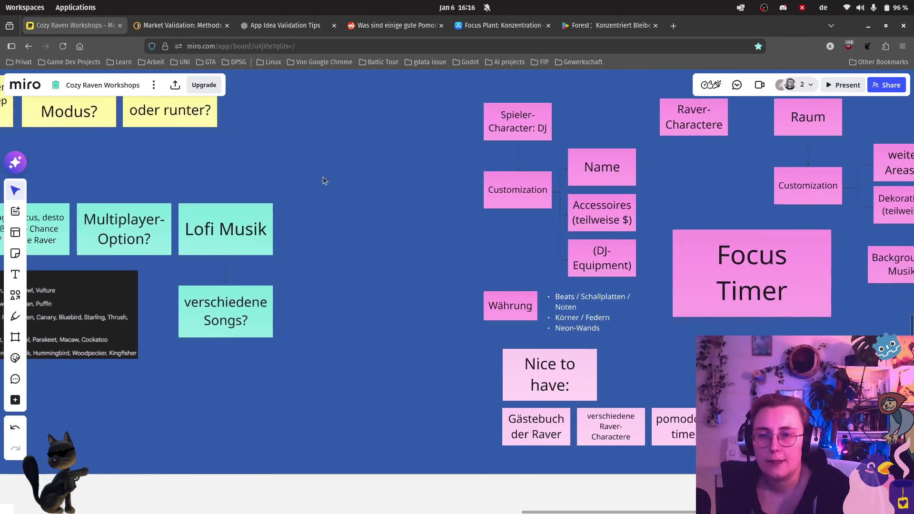
pyautogui.scroll(8, 327, 180)
pyautogui.hscroll(-10, 326, 180)
pyautogui.scroll(3, 419, 226)
pyautogui.hscroll(-3, 418, 227)
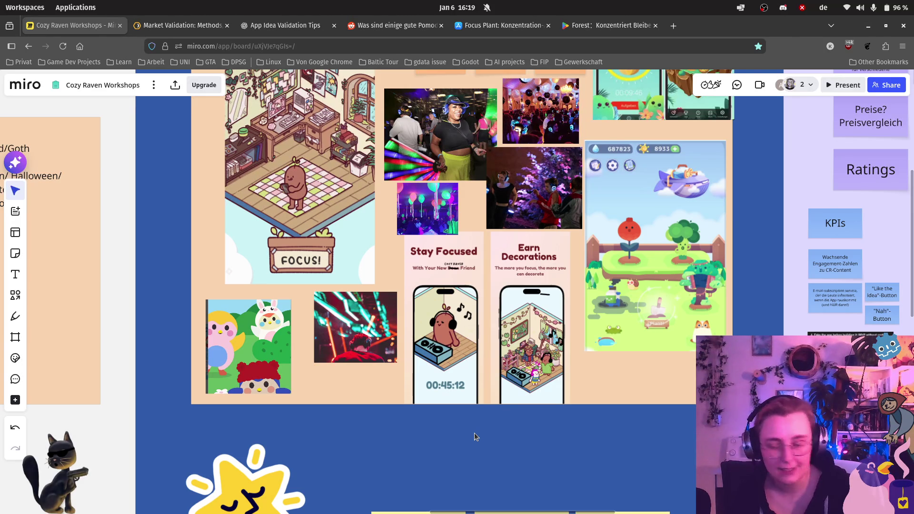
pyautogui.scroll(-2, 752, 293)
pyautogui.scroll(-2, 753, 292)
pyautogui.scroll(3, 761, 267)
pyautogui.hscroll(5, 723, 290)
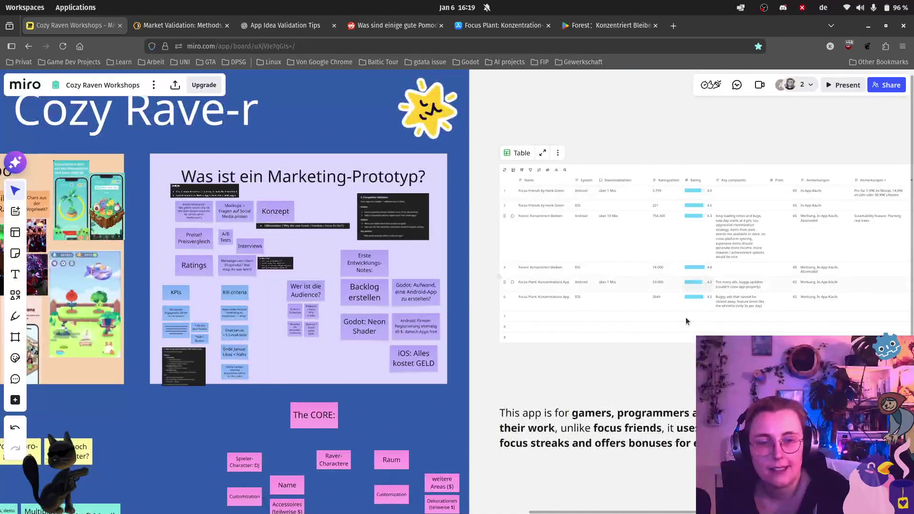
pyautogui.hscroll(10, 694, 312)
pyautogui.scroll(3, 694, 313)
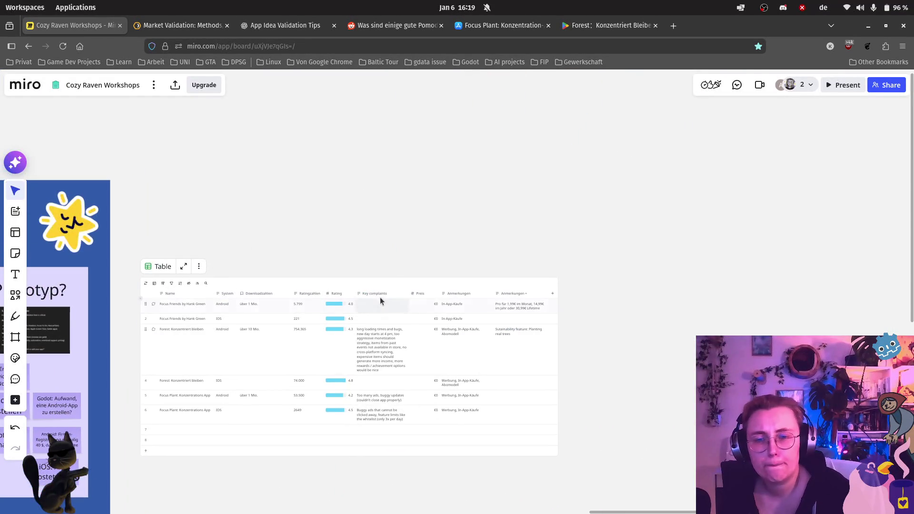
pyautogui.scroll(3, 379, 301)
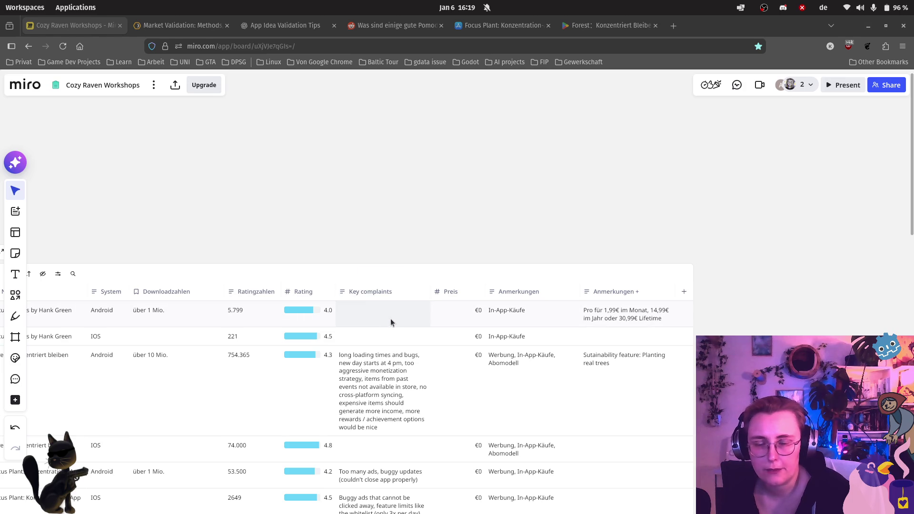
pyautogui.scroll(2, 233, 238)
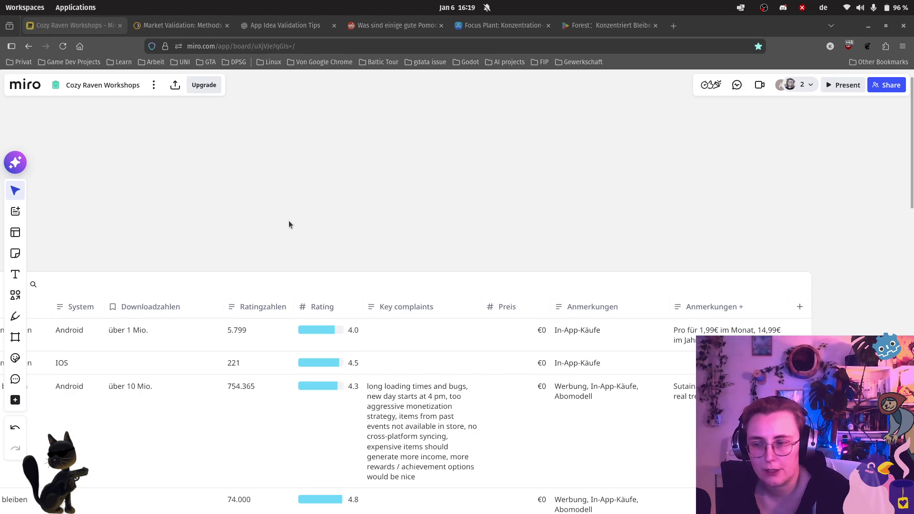
pyautogui.moveTo(363, 178)
pyautogui.mouseDown()
pyautogui.moveTo(561, 165)
pyautogui.moveTo(285, 175)
pyautogui.moveTo(320, 196)
pyautogui.mouseUp()
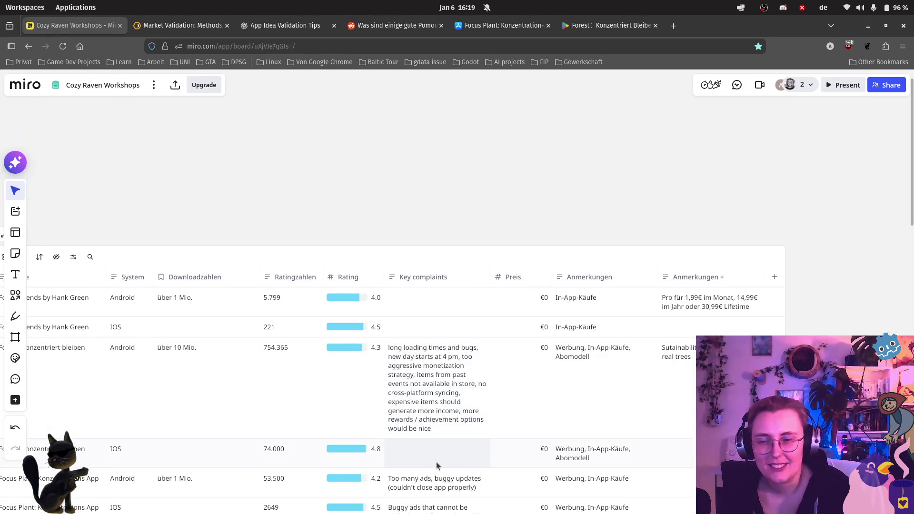
pyautogui.scroll(-2, 436, 462)
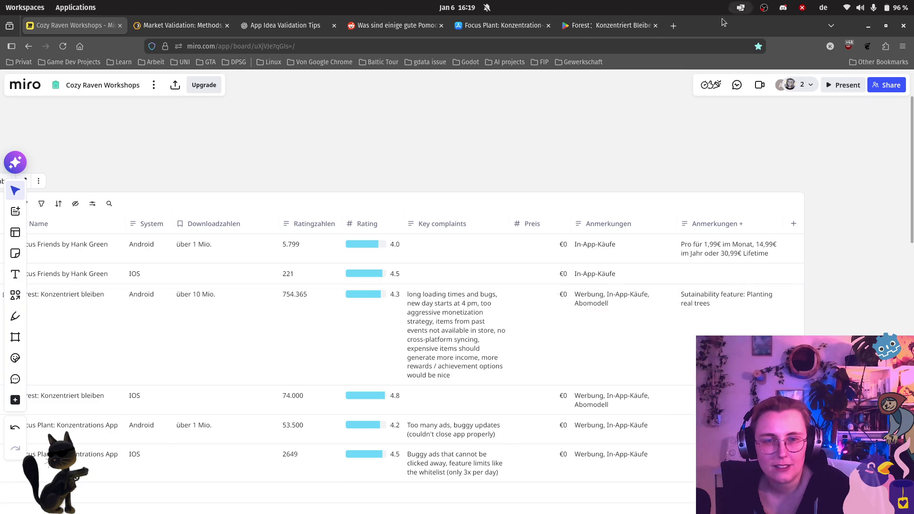
pyautogui.moveTo(576, 35)
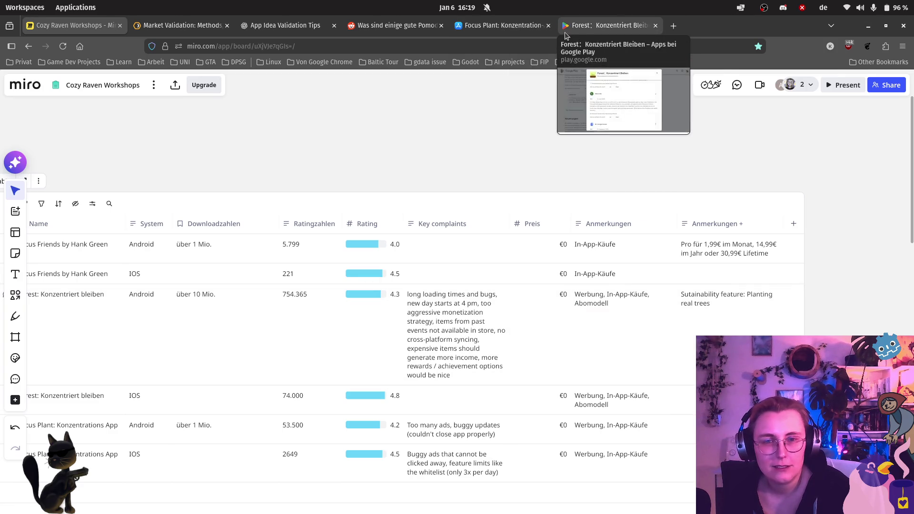
# - Search the App Store for 'forest' and open the Forest - Bleib fokussiert page
pyautogui.click(523, 25)
pyautogui.scroll(10, 662, 109)
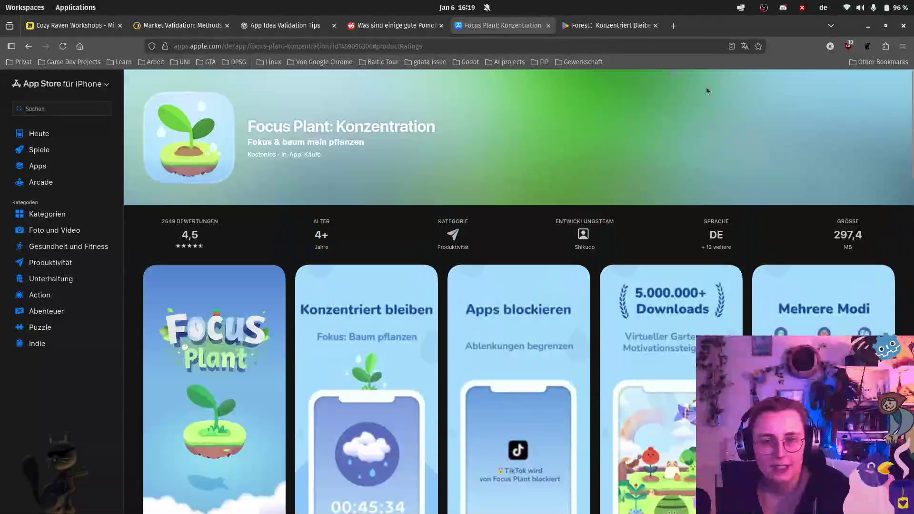
pyautogui.click(75, 108)
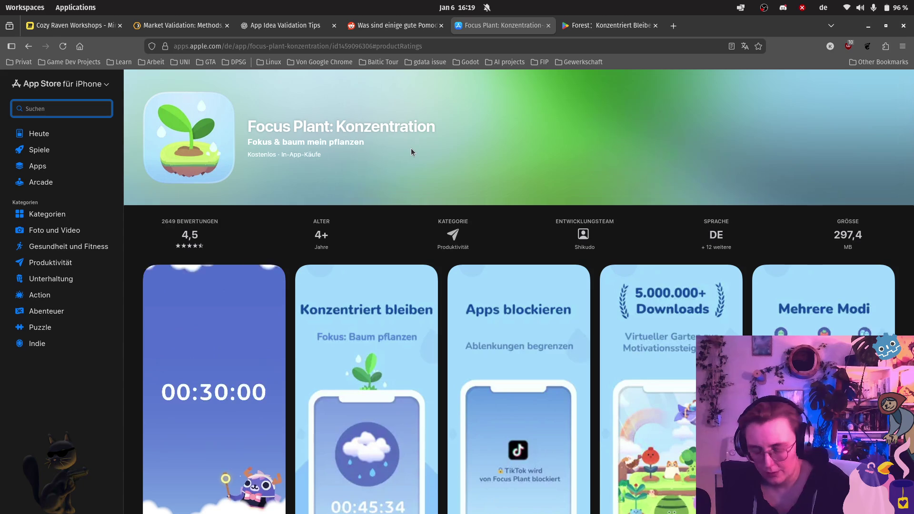
pyautogui.write('forest')
pyautogui.press('Return')
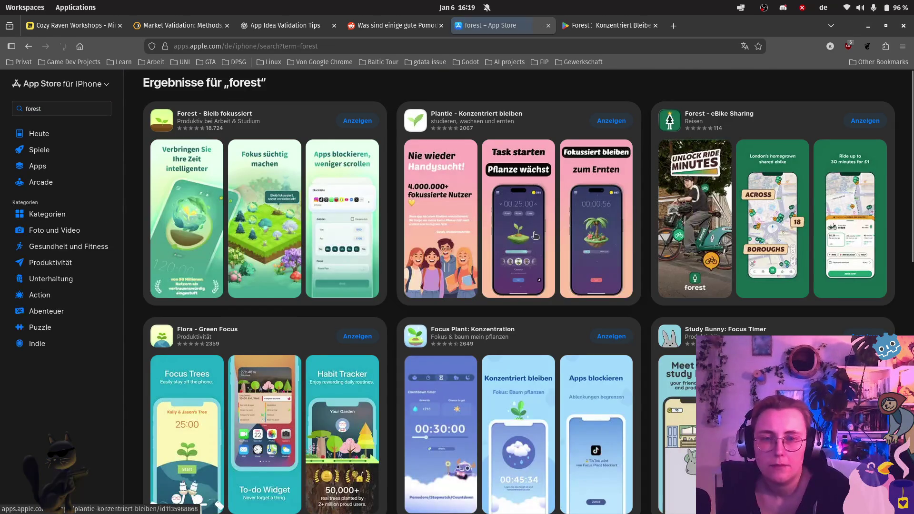
pyautogui.click(240, 118)
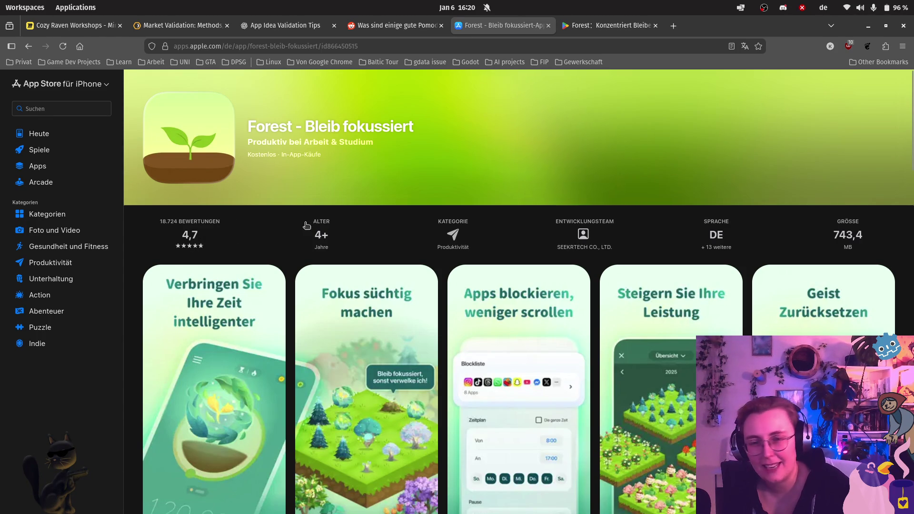
# - Page through Forest's ratings and reviews carousel and open the full review list
pyautogui.scroll(-3, 364, 255)
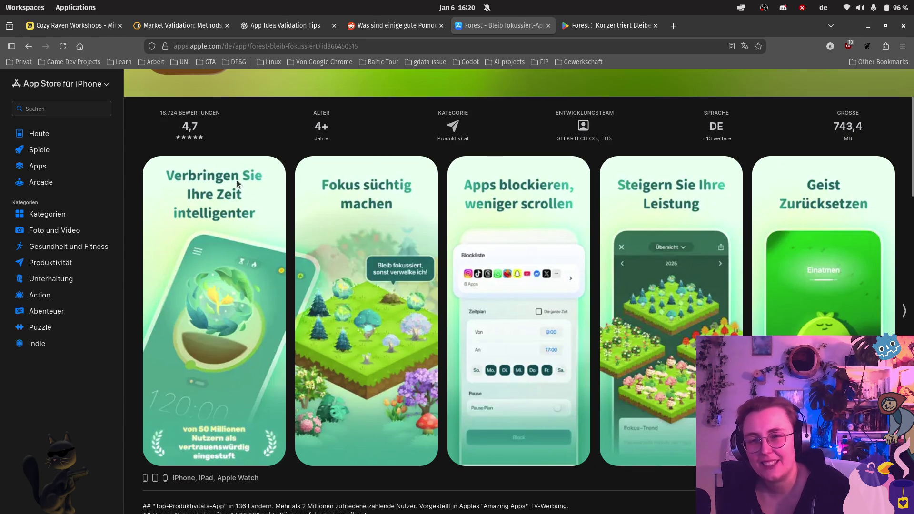
pyautogui.click(200, 132)
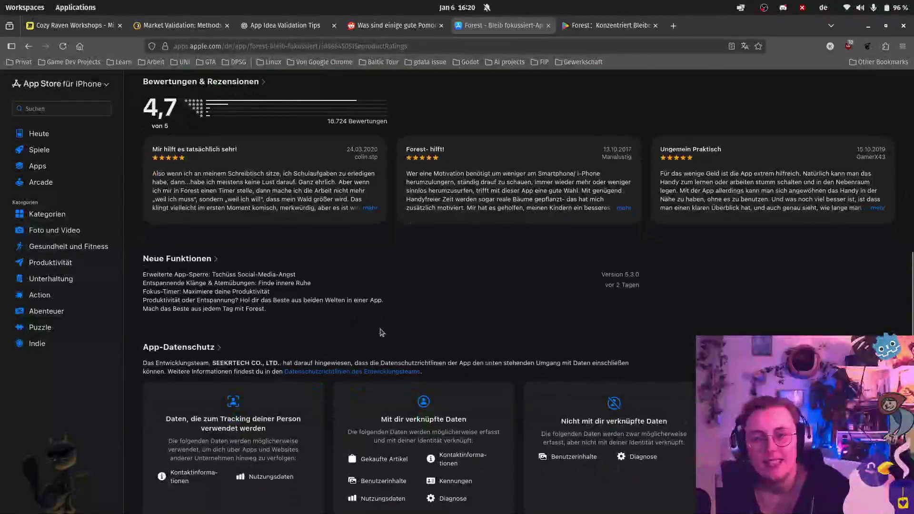
pyautogui.click(905, 180)
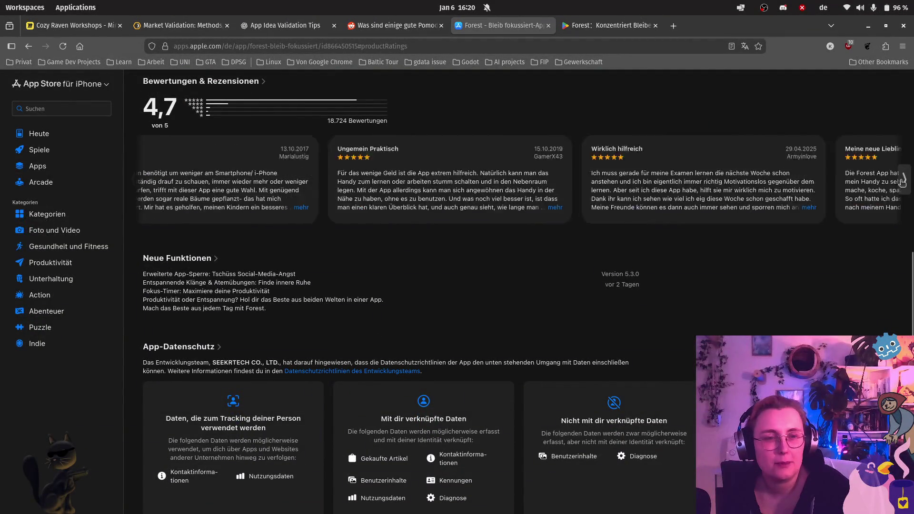
pyautogui.click(906, 181)
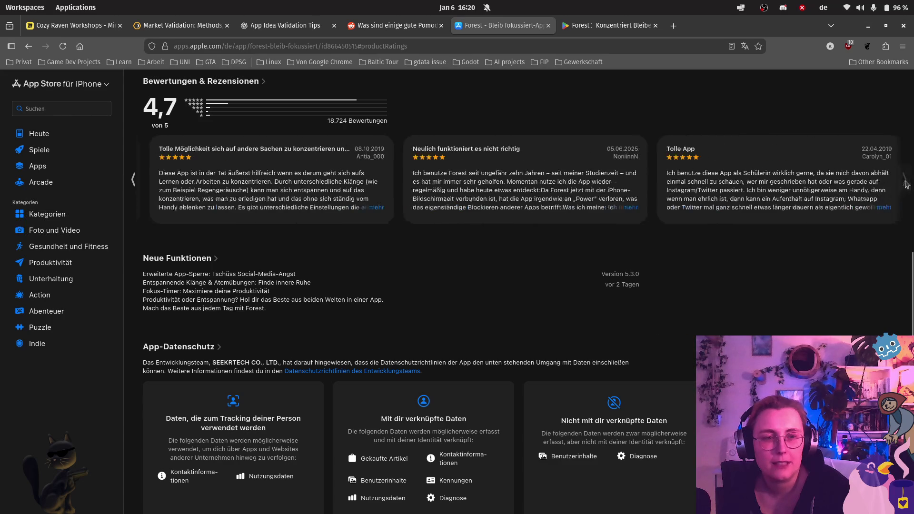
pyautogui.click(229, 80)
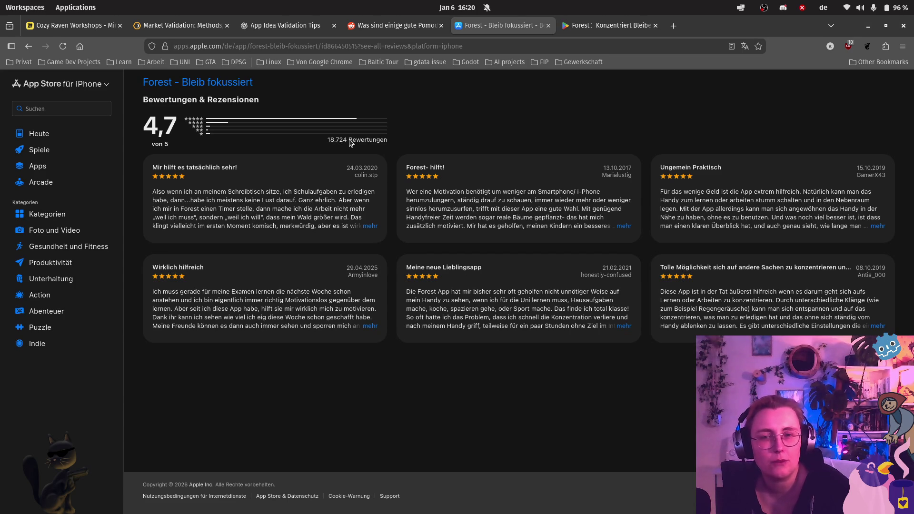
# - Return to Forest's app page ratings section and scroll through more reviews
pyautogui.click(211, 81)
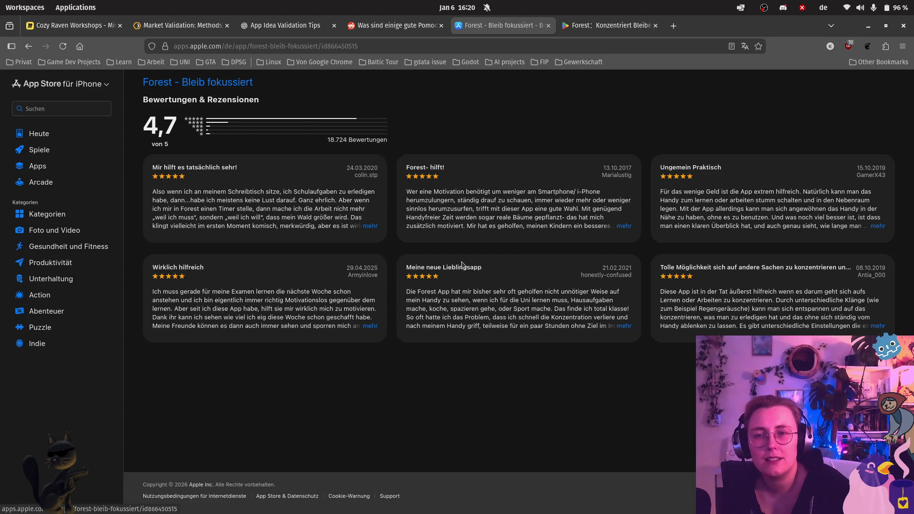
pyautogui.click(190, 236)
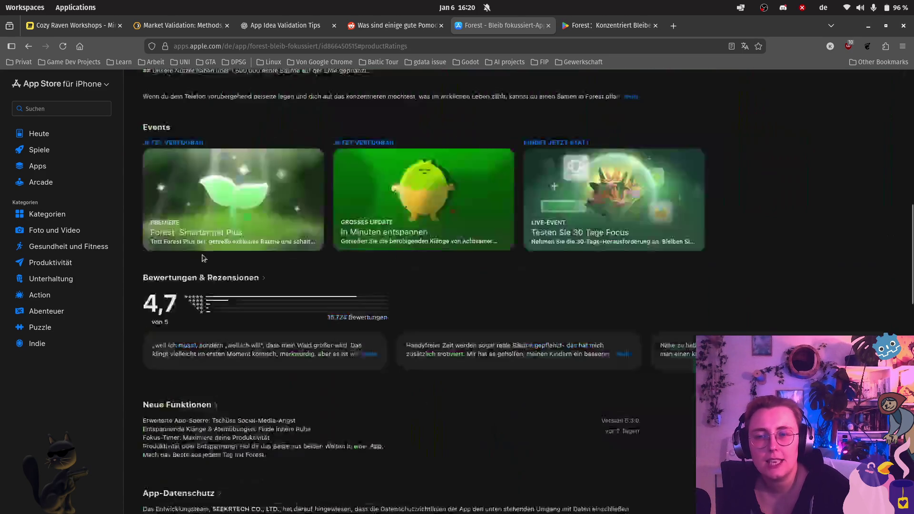
pyautogui.scroll(-2, 589, 312)
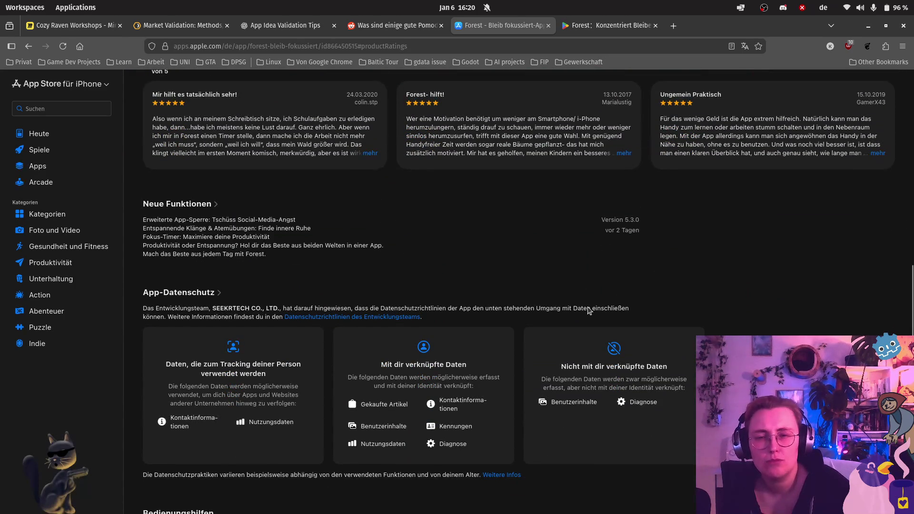
pyautogui.scroll(-2, 589, 311)
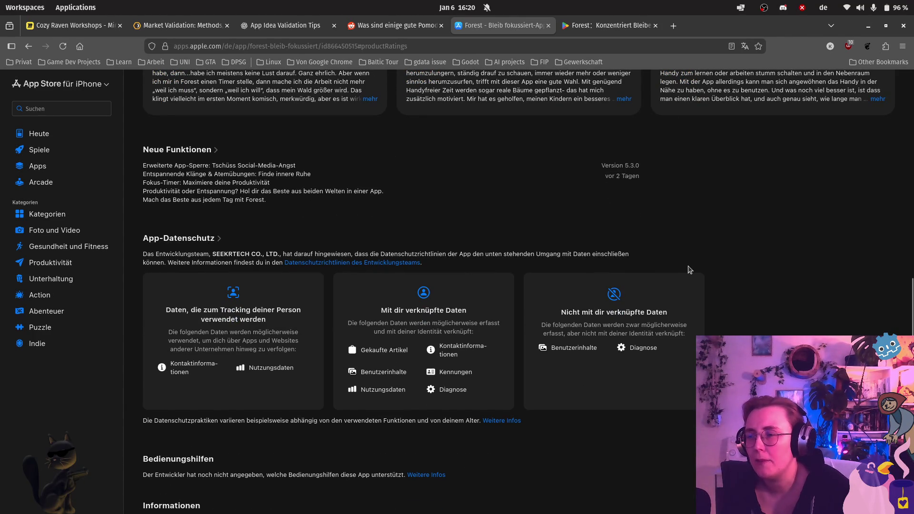
pyautogui.scroll(20, 673, 267)
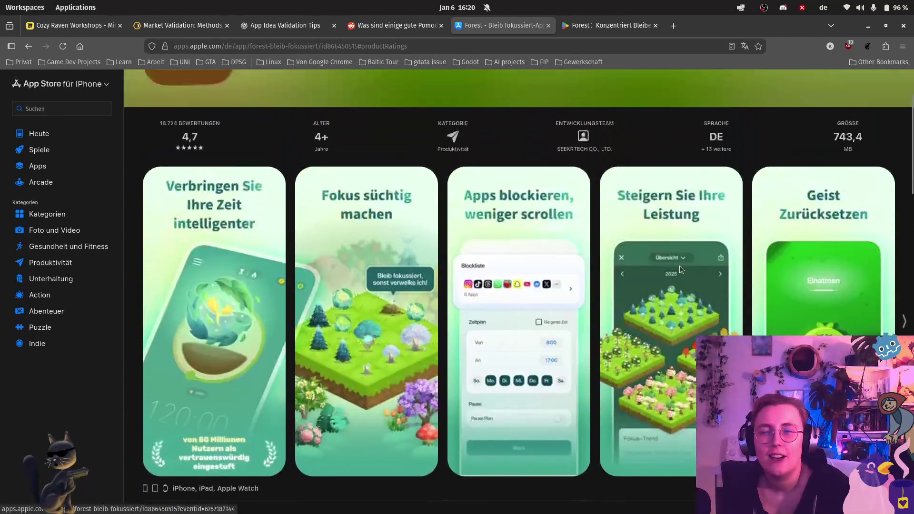
pyautogui.scroll(-12, 679, 265)
pyautogui.scroll(12, 678, 267)
pyautogui.scroll(-5, 678, 267)
pyautogui.scroll(-3, 678, 270)
pyautogui.scroll(-4, 464, 217)
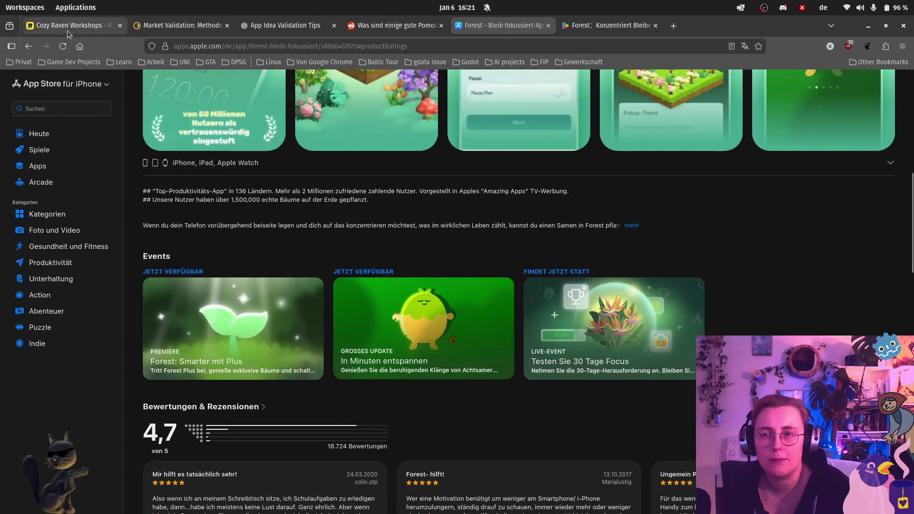
# - Return to the Miro board and pan so the full comparison table shows
pyautogui.moveTo(445, 30)
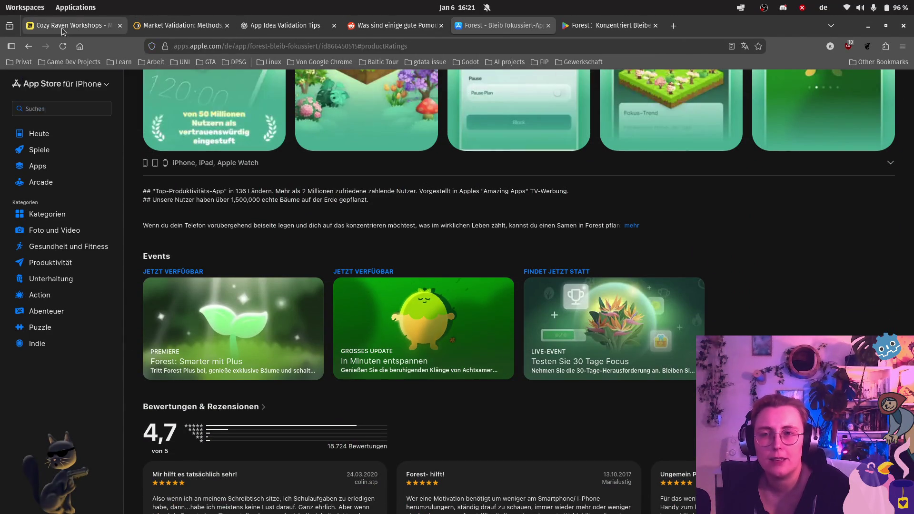
pyautogui.click(71, 25)
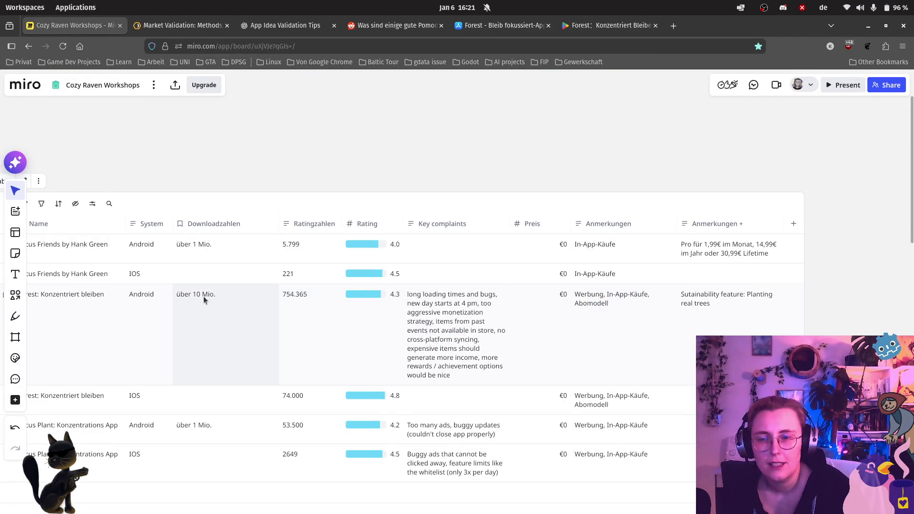
pyautogui.hscroll(-5, 226, 310)
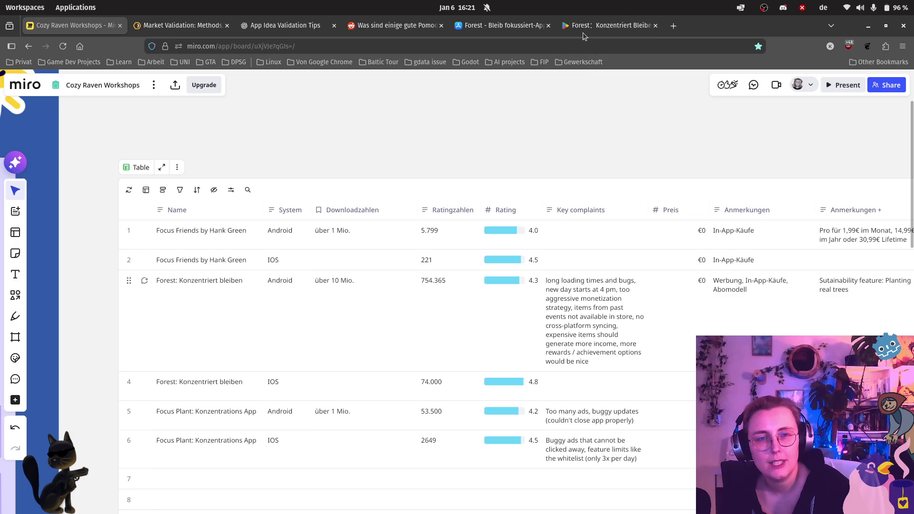
pyautogui.moveTo(597, 36)
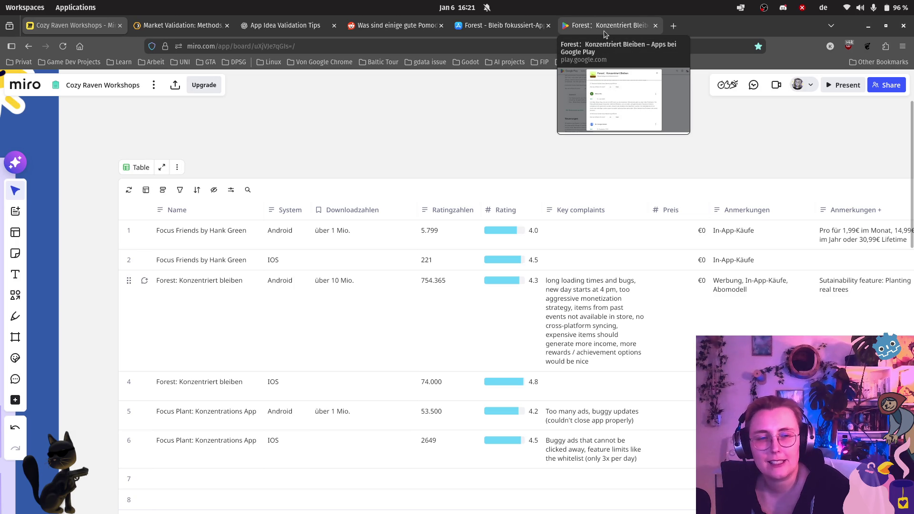
# - On the App Store Forest page, advance the reviews and briefly open the full review list
pyautogui.click(604, 31)
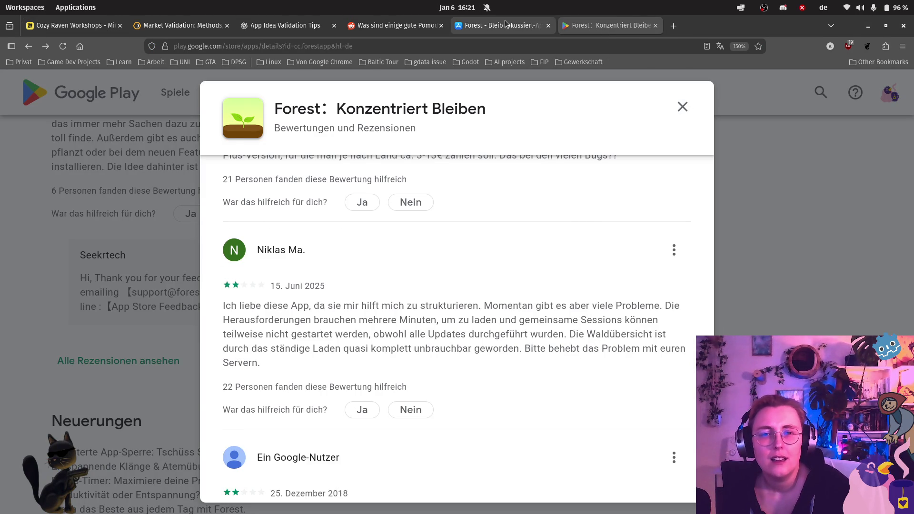
pyautogui.click(530, 25)
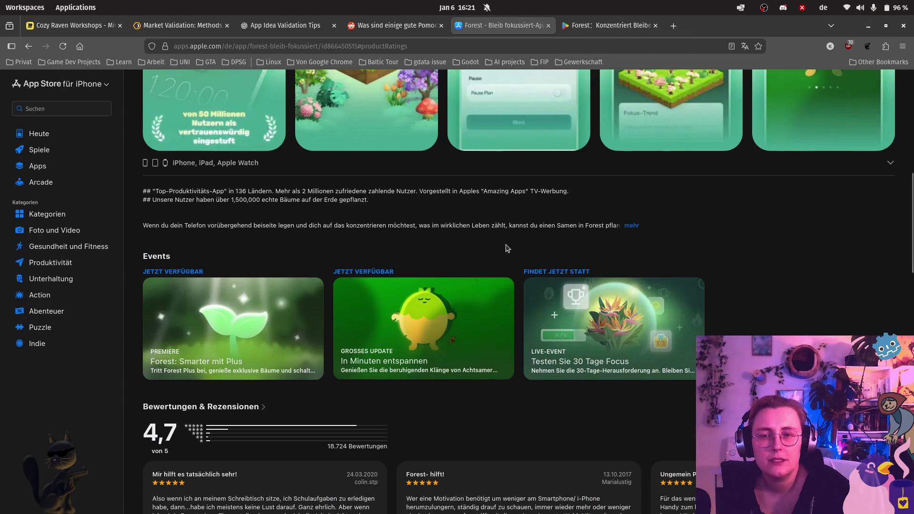
pyautogui.scroll(-5, 209, 400)
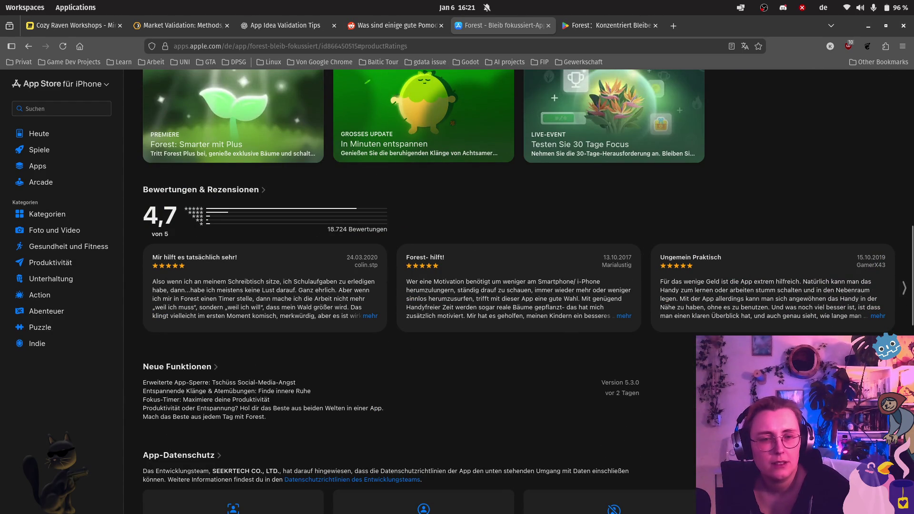
pyautogui.click(904, 289)
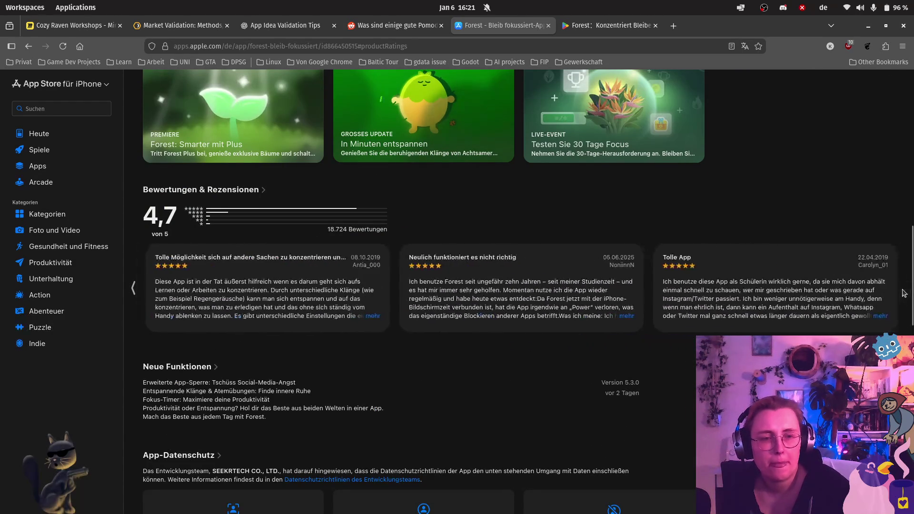
pyautogui.click(199, 192)
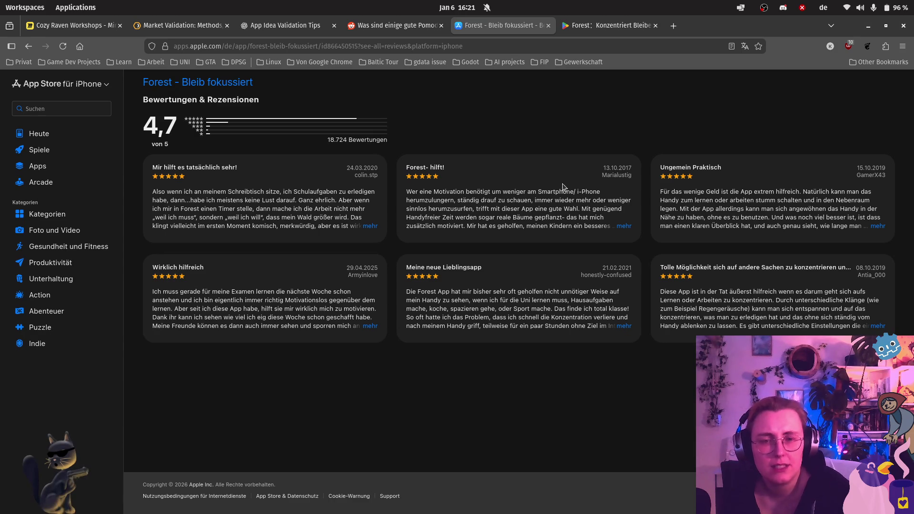
pyautogui.click(29, 46)
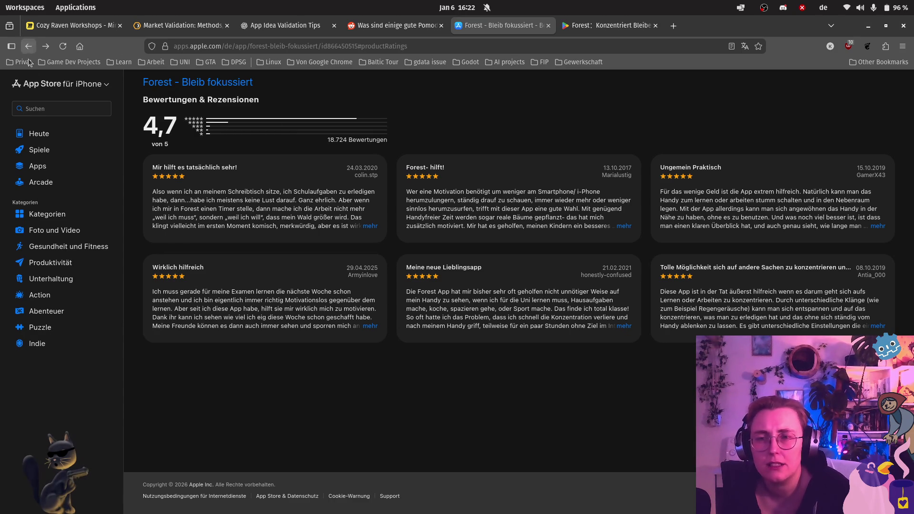
# - Advance the review carousel twice, scroll to the page bottom, and return to the Miro table
pyautogui.scroll(-8, 544, 245)
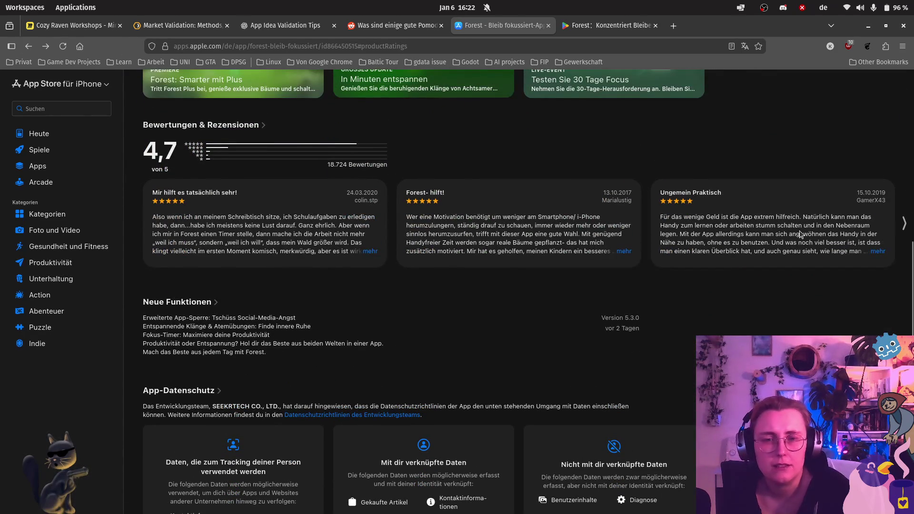
pyautogui.click(904, 222)
pyautogui.click(904, 220)
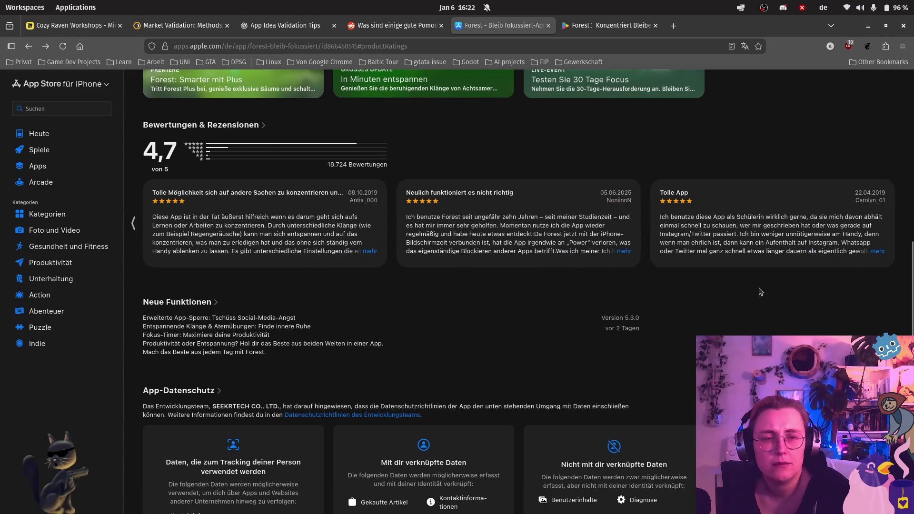
pyautogui.scroll(-2, 674, 313)
pyautogui.scroll(-8, 674, 312)
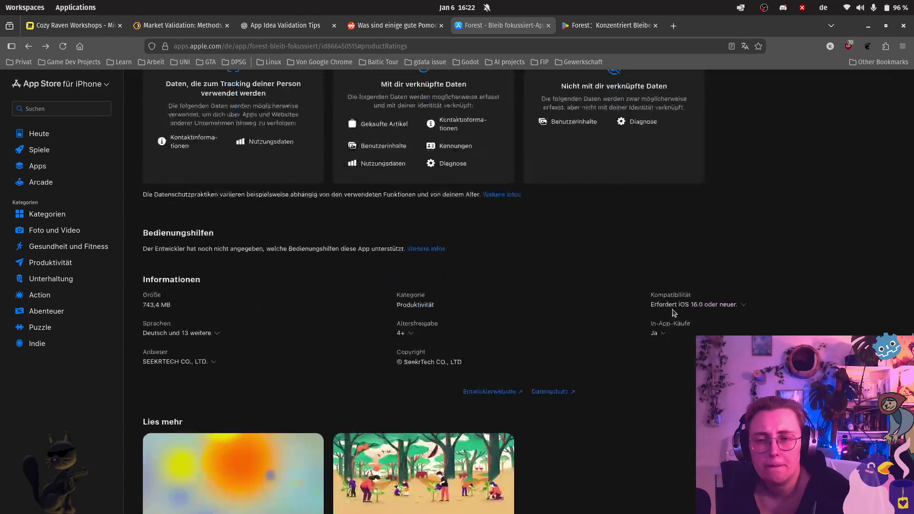
pyautogui.scroll(-3, 641, 283)
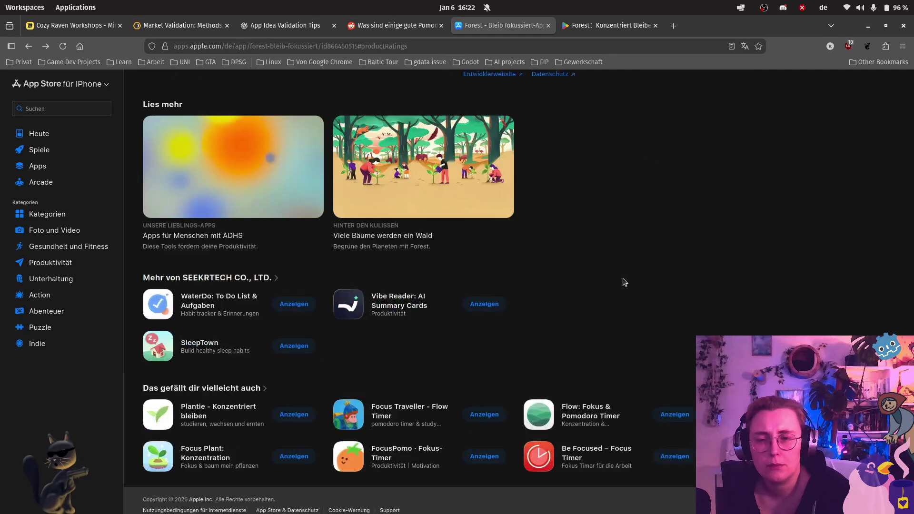
pyautogui.click(88, 23)
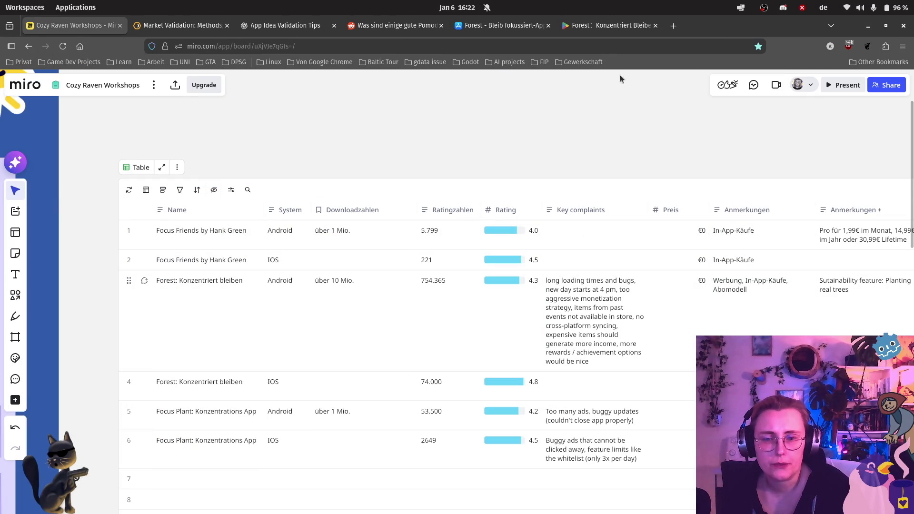
# - Search the Apple App Store for 'focus friends'
pyautogui.click(500, 25)
pyautogui.scroll(20, 195, 154)
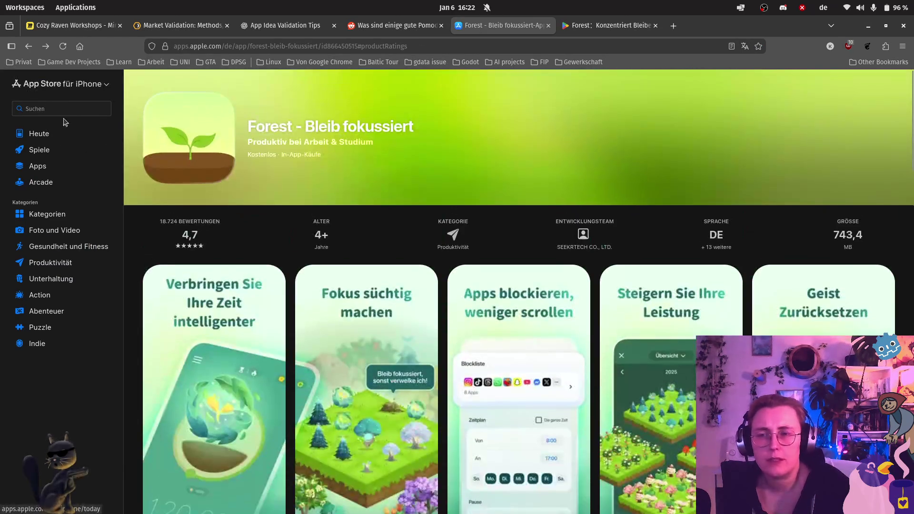
pyautogui.click(62, 109)
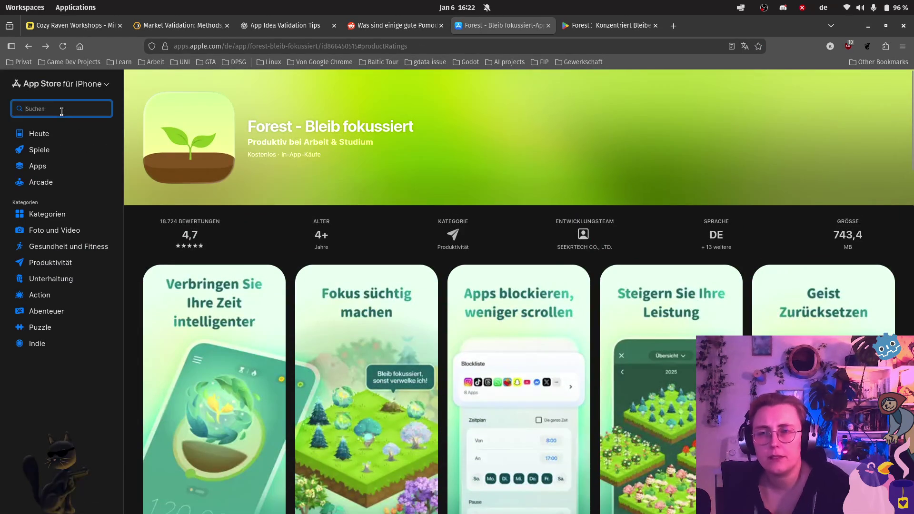
pyautogui.write('focus')
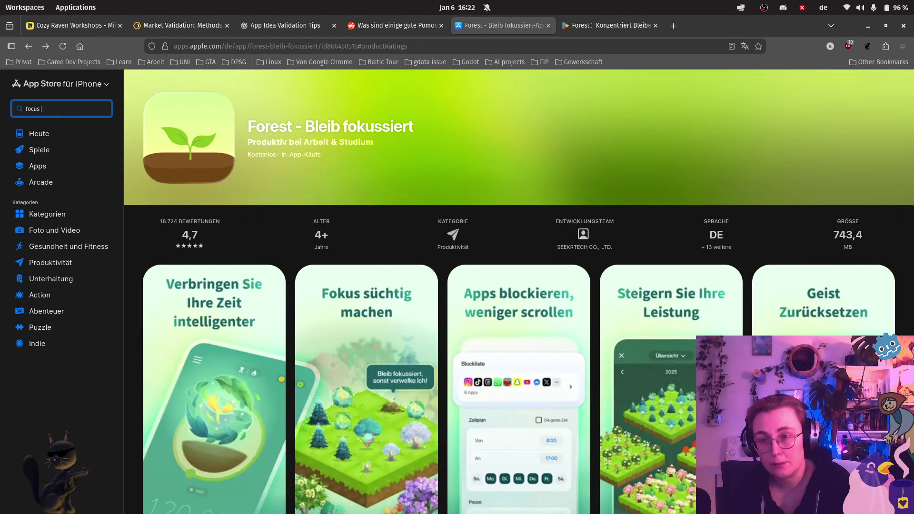
pyautogui.press('BackSpace')
pyautogui.press('BackSpace')
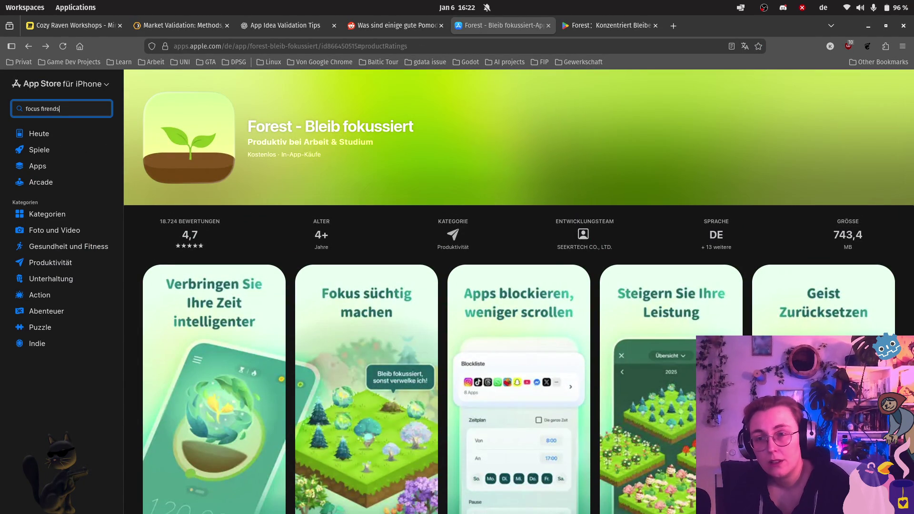
pyautogui.write('nds')
pyautogui.press('Return')
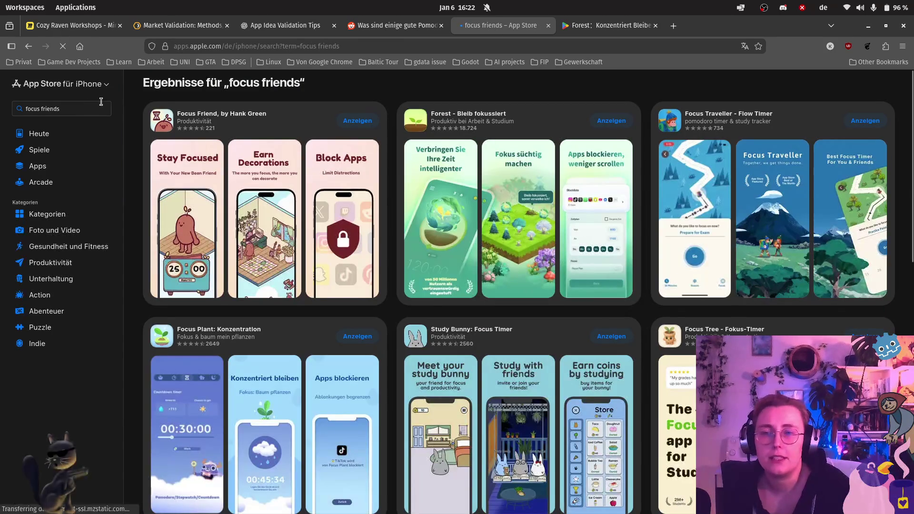
# - Open the Focus Friend, by Hank Green ratings and read the full 'Super motivierende App' review
pyautogui.click(210, 116)
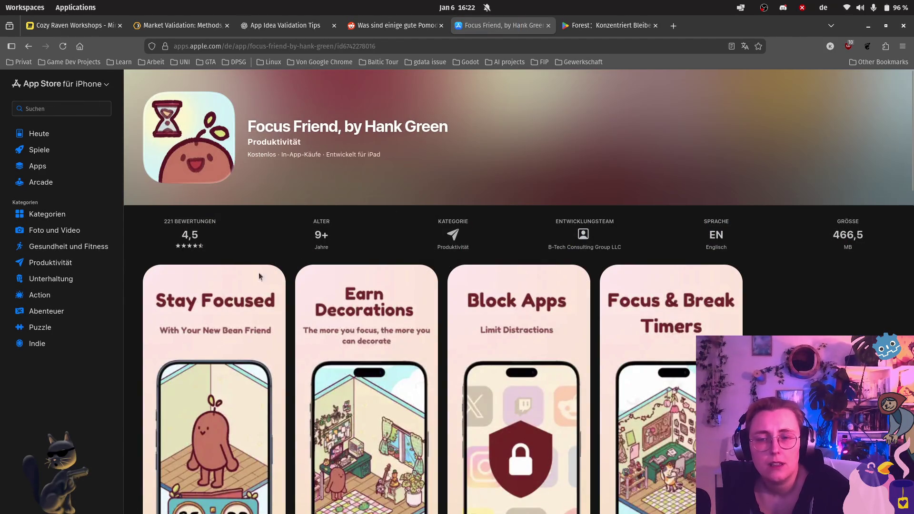
pyautogui.click(179, 241)
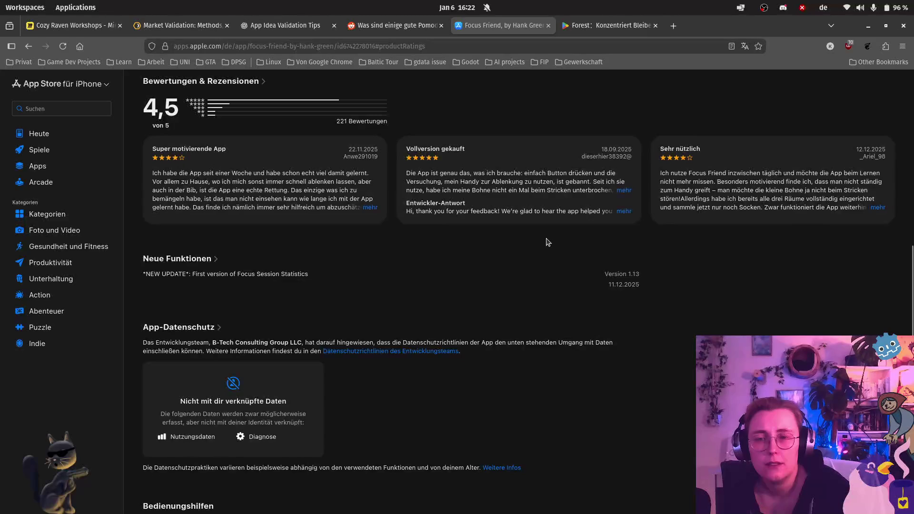
pyautogui.click(351, 209)
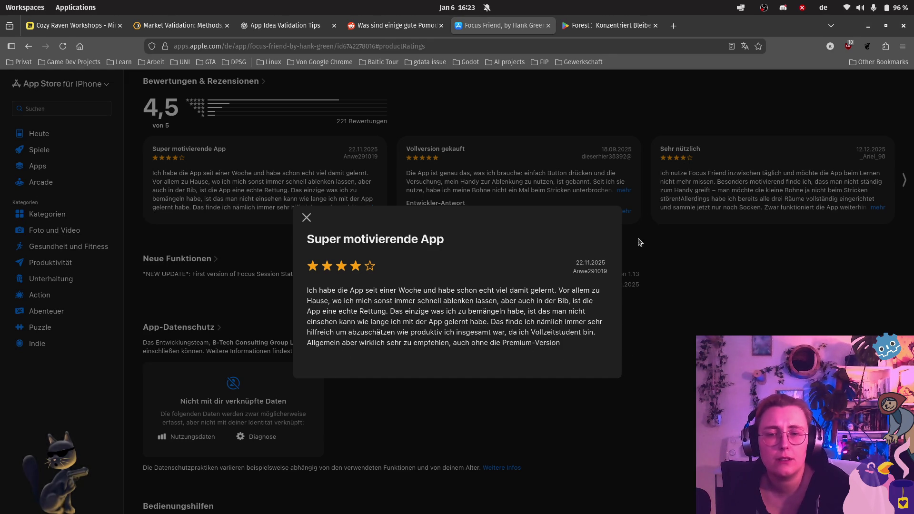
# - Read Focus Friend's full 'Vollversion gekauft' and 'Sehr nützlich' reviews, then go back to the Miro board
pyautogui.click(622, 231)
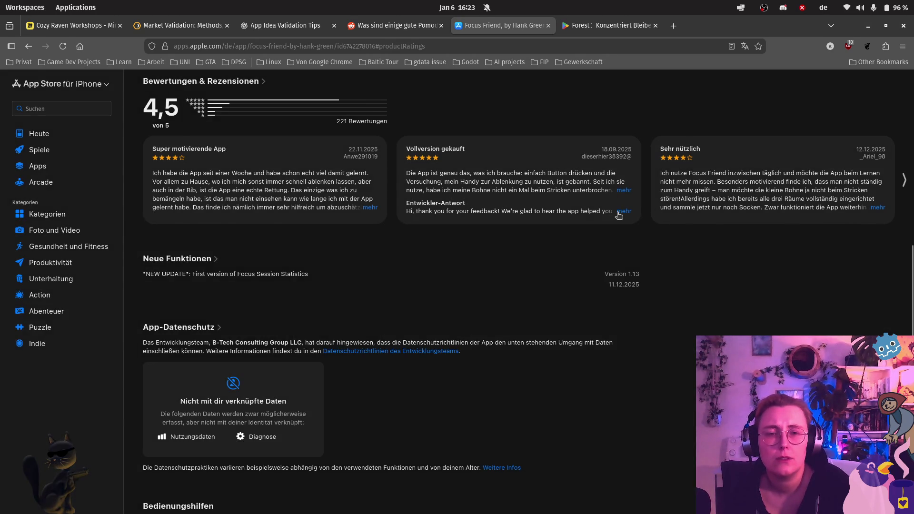
pyautogui.click(623, 211)
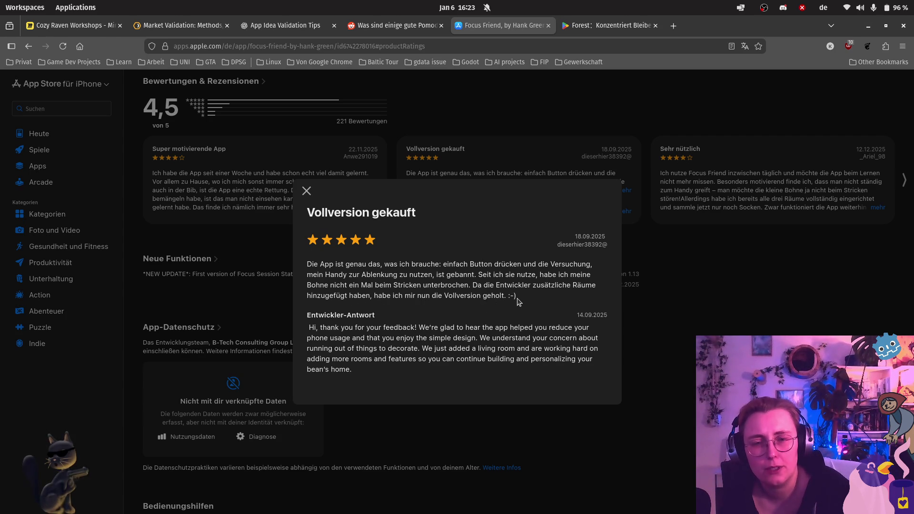
pyautogui.click(308, 193)
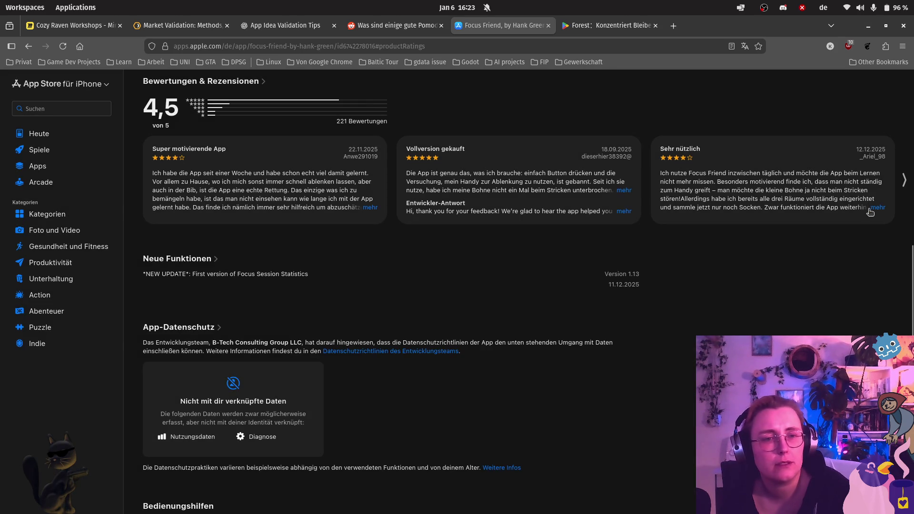
pyautogui.click(874, 209)
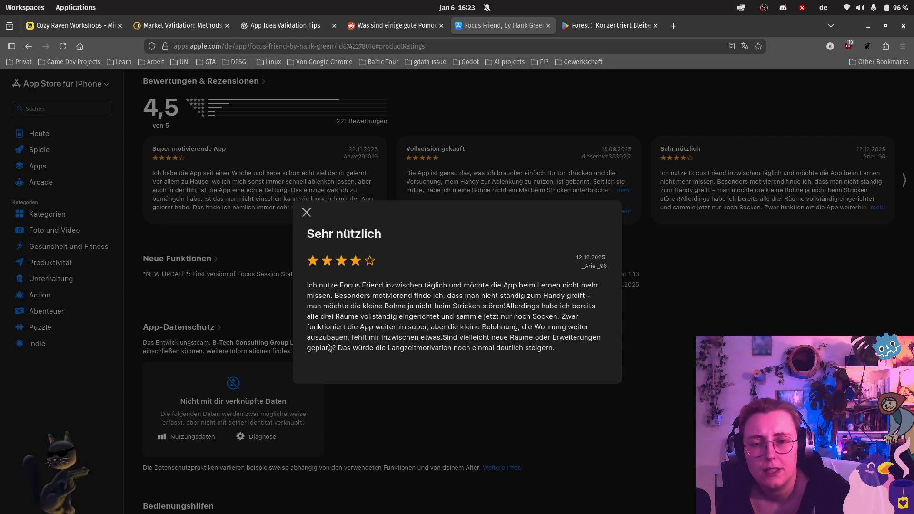
pyautogui.click(307, 213)
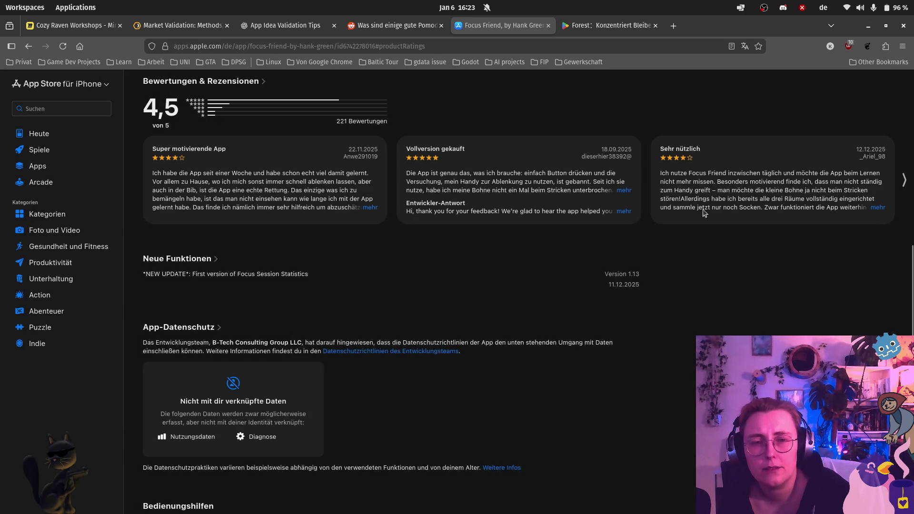
pyautogui.click(81, 25)
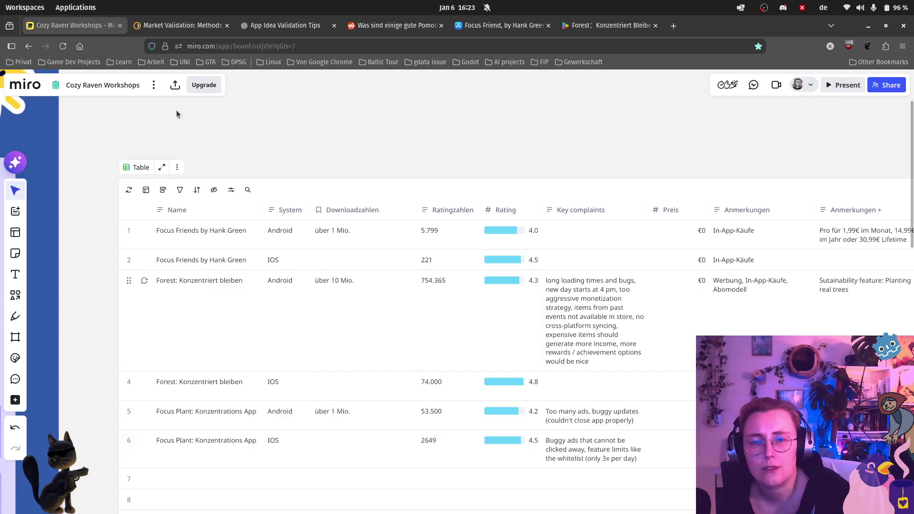
# - Enter 'not enough content for long time users' in row 2's Key complaints cell
pyautogui.doubleClick(576, 262)
pyautogui.write('not enough con')
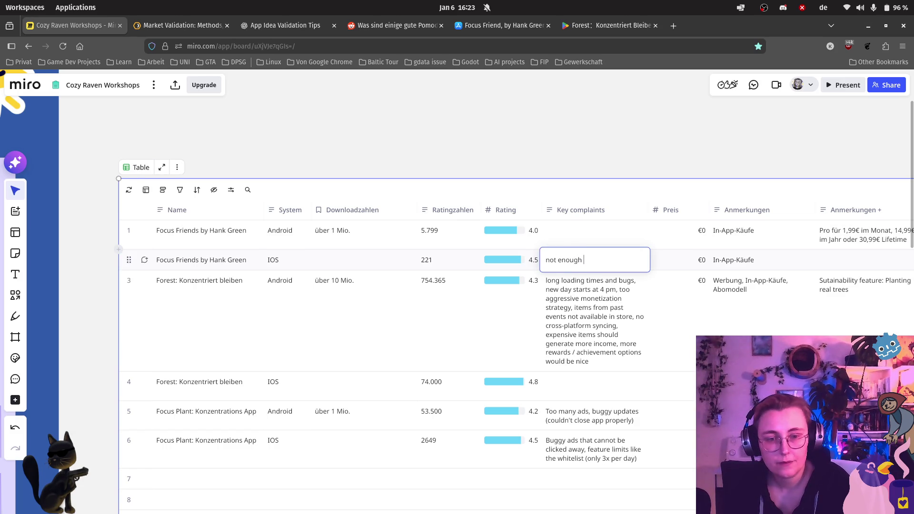
pyautogui.write('tent')
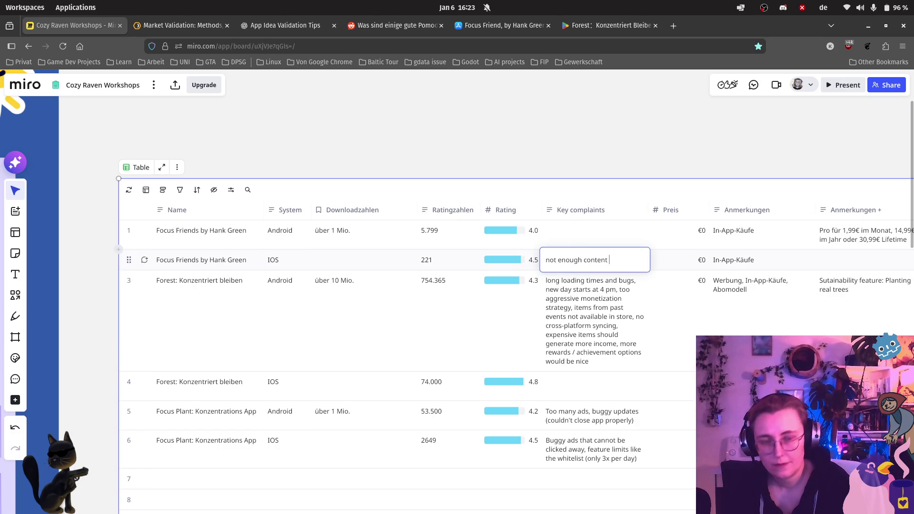
pyautogui.write(' for lo')
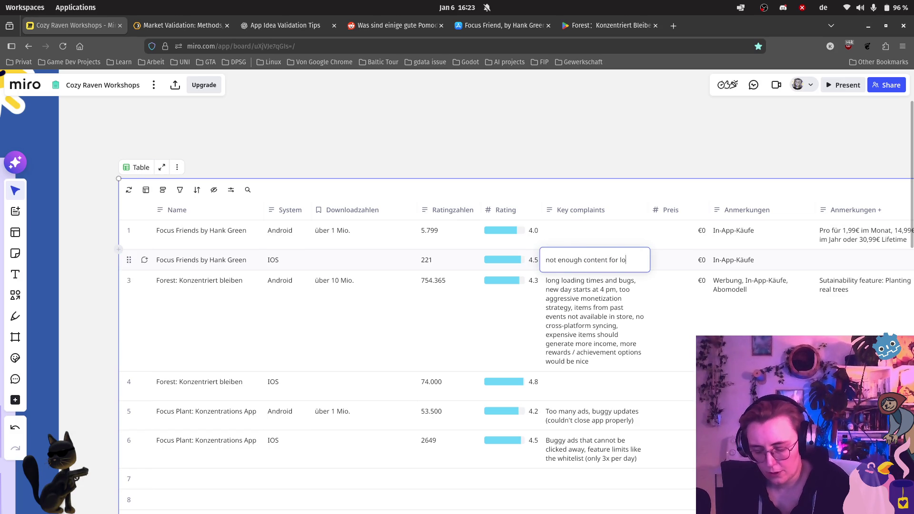
pyautogui.write('ng time users')
pyautogui.click(507, 161)
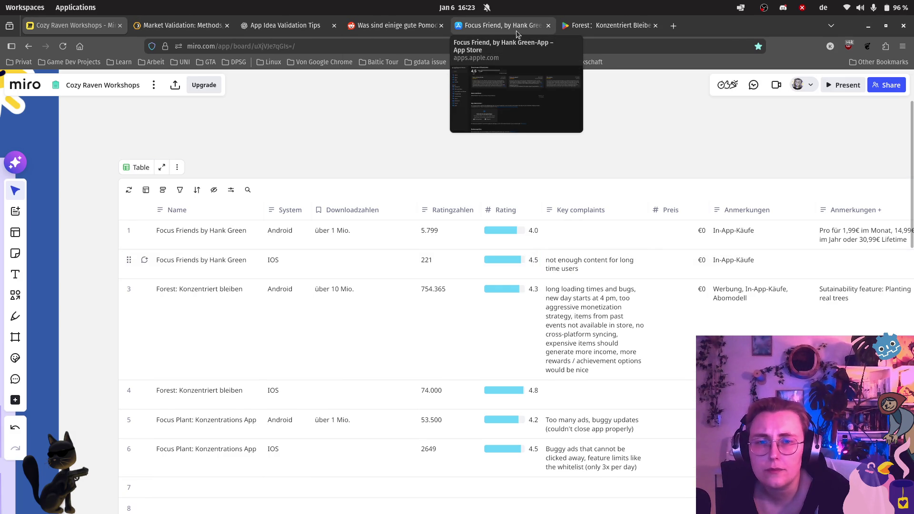
# - Back on Focus Friend's reviews, advance the carousel and open the full 'Süsse Bohne, aber' review
pyautogui.click(541, 35)
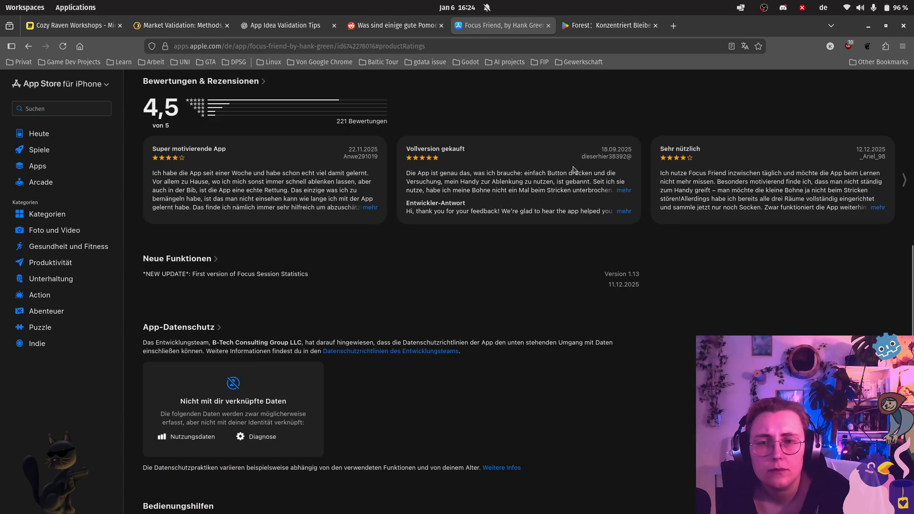
pyautogui.click(907, 179)
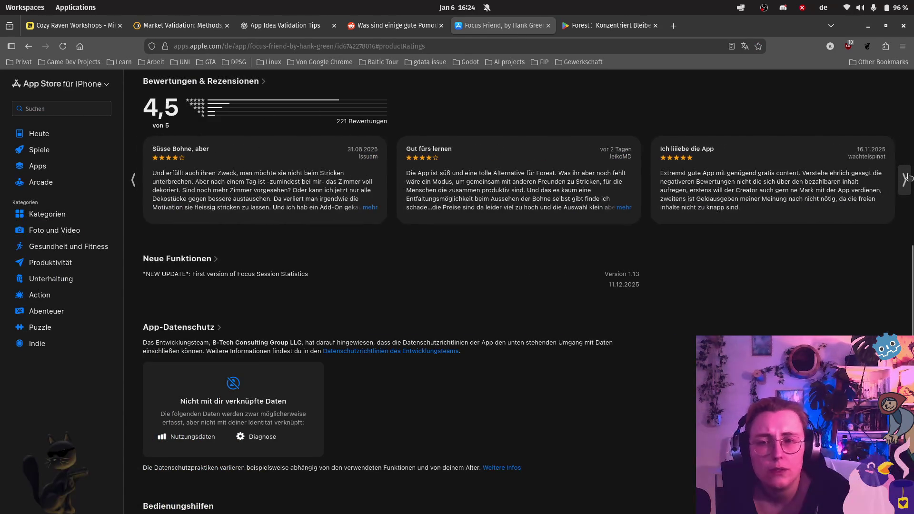
pyautogui.click(370, 208)
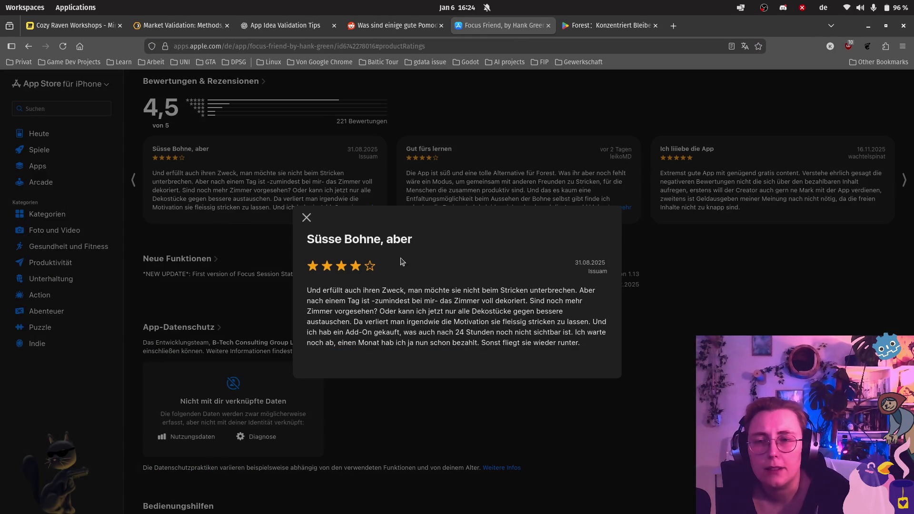
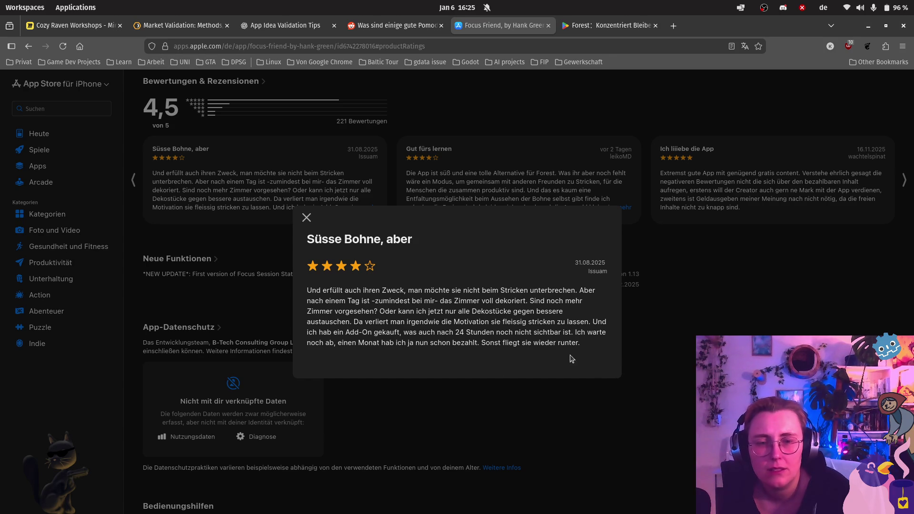
# - Finish skimming Focus Friend's App Store reviews by closing the expanded review and paging the carousel
pyautogui.click(665, 386)
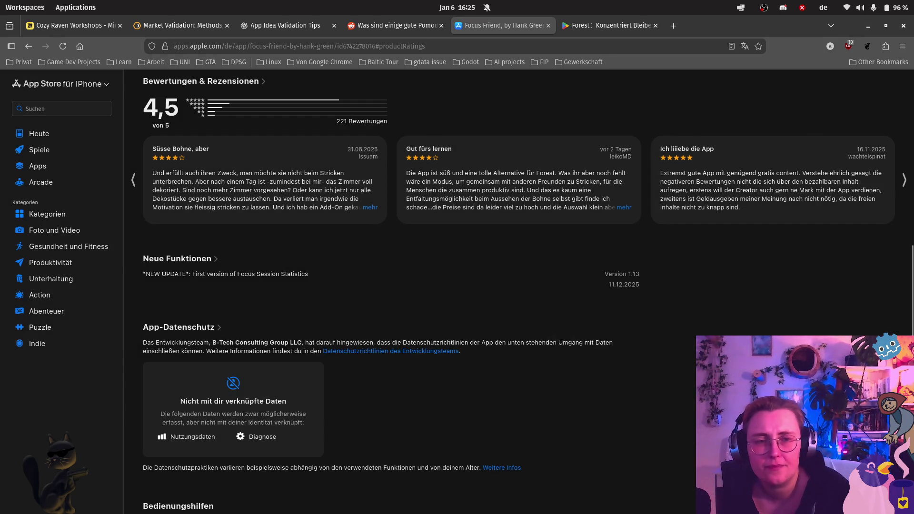
pyautogui.click(904, 183)
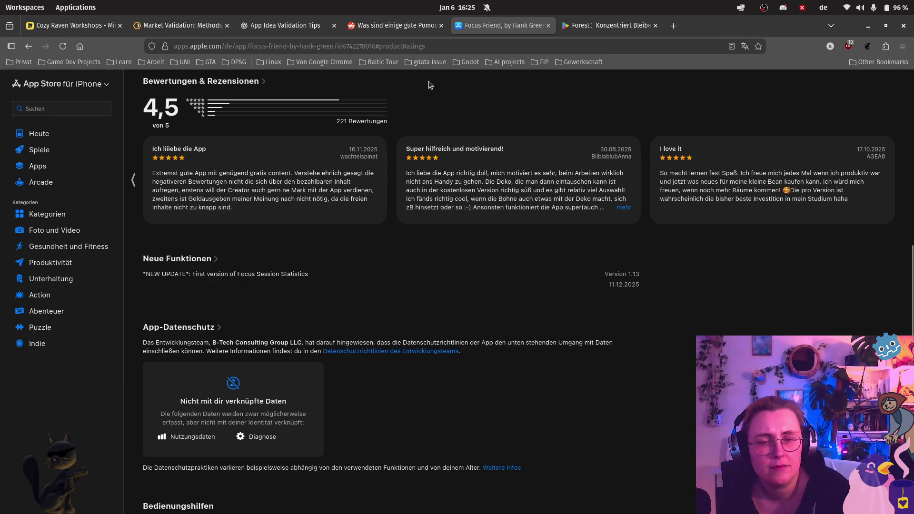
pyautogui.scroll(5, 284, 218)
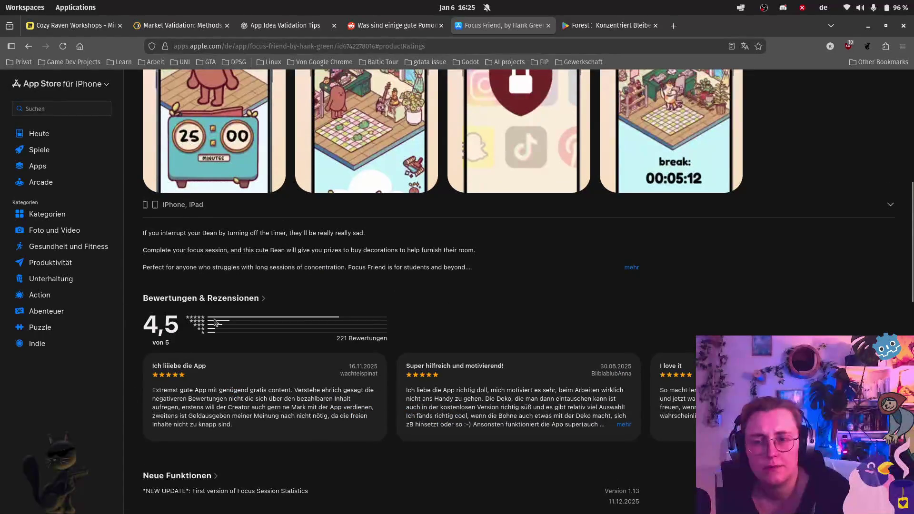
# - Move to the Forest Google Play page and close its reviews dialog
pyautogui.hotkey('ctrl', 'Tab')
pyautogui.click(682, 105)
pyautogui.click(830, 102)
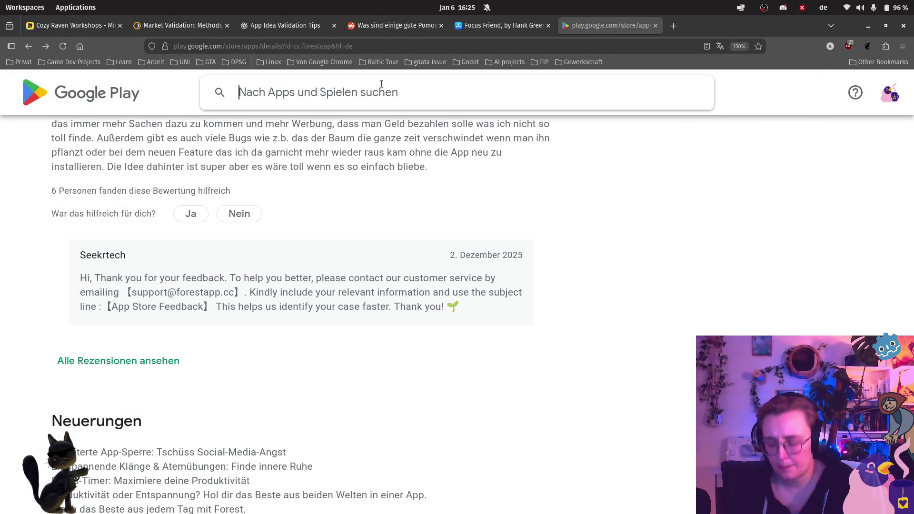
# - Search Google Play for 'focus friend' and open Focus Friend by Hank Green
pyautogui.write('focus f')
pyautogui.write('riend')
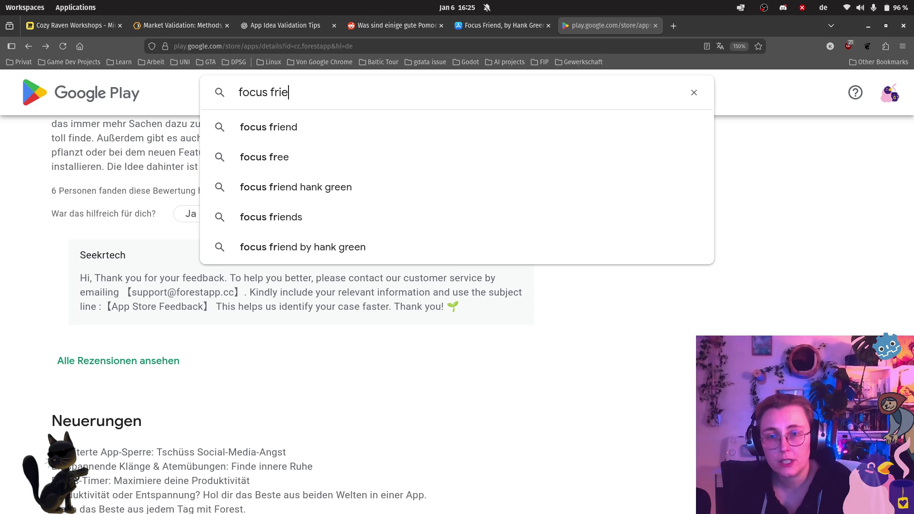
pyautogui.press('Return')
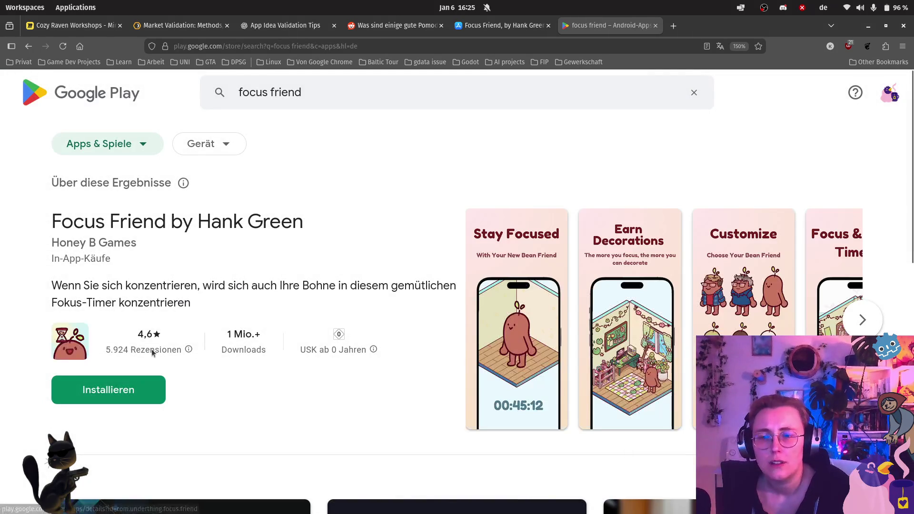
pyautogui.click(205, 218)
# - Show all Focus Friend reviews filtered to '4 Sterne', read them, then return to Miro
pyautogui.scroll(-15, 370, 302)
pyautogui.scroll(-3, 285, 247)
pyautogui.scroll(3, 157, 214)
pyautogui.scroll(-8, 190, 314)
pyautogui.scroll(-5, 196, 307)
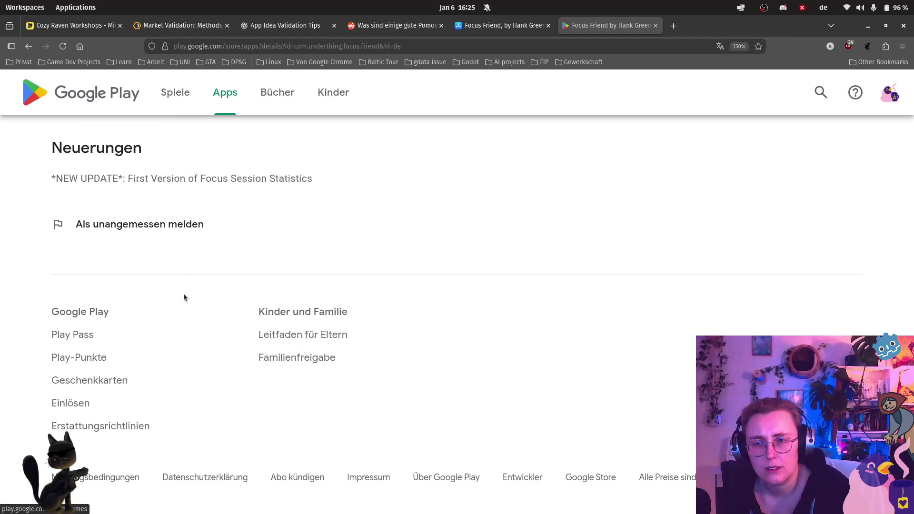
pyautogui.scroll(3, 142, 224)
pyautogui.click(127, 251)
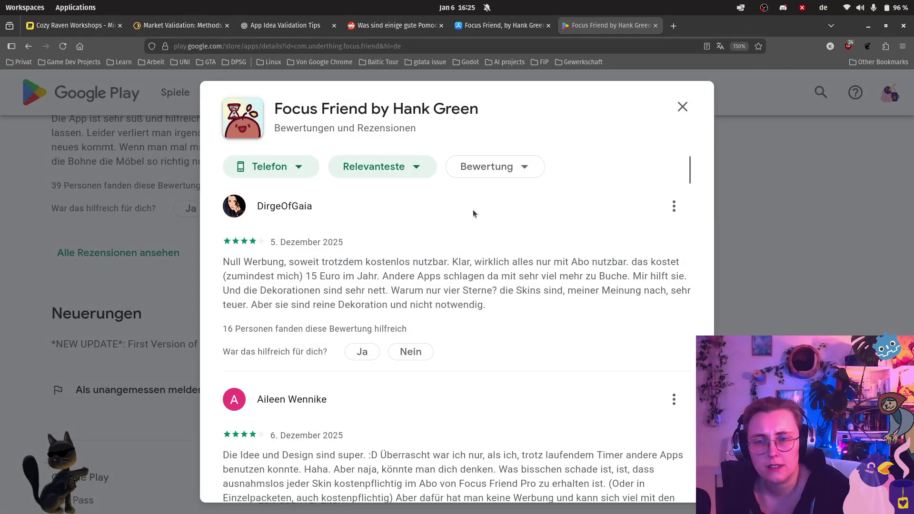
pyautogui.click(532, 176)
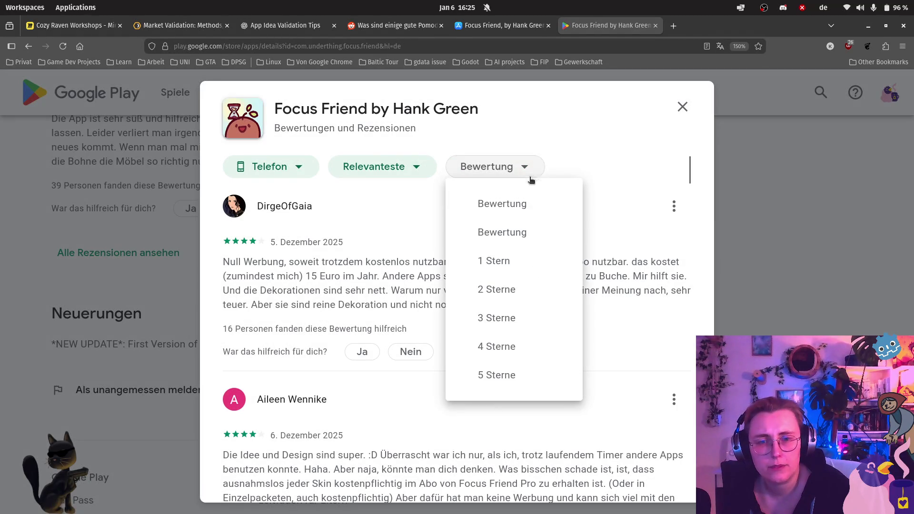
pyautogui.click(525, 346)
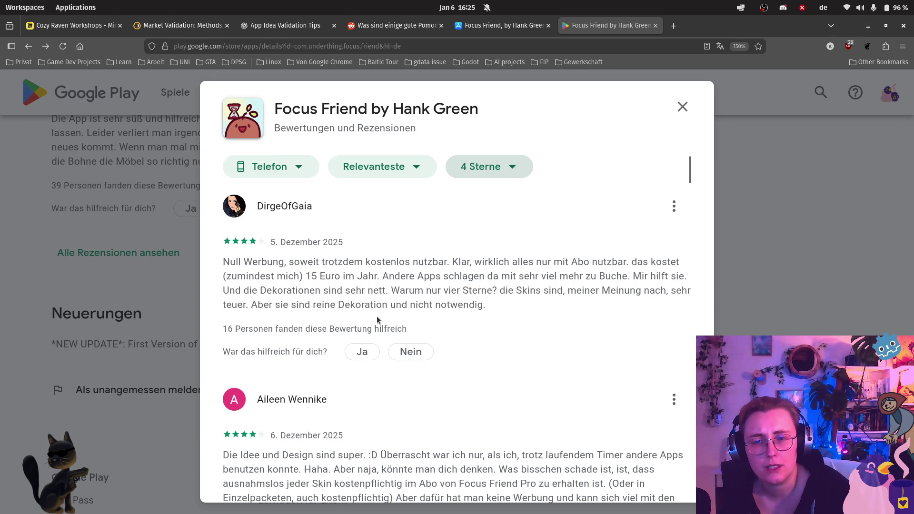
pyautogui.click(73, 26)
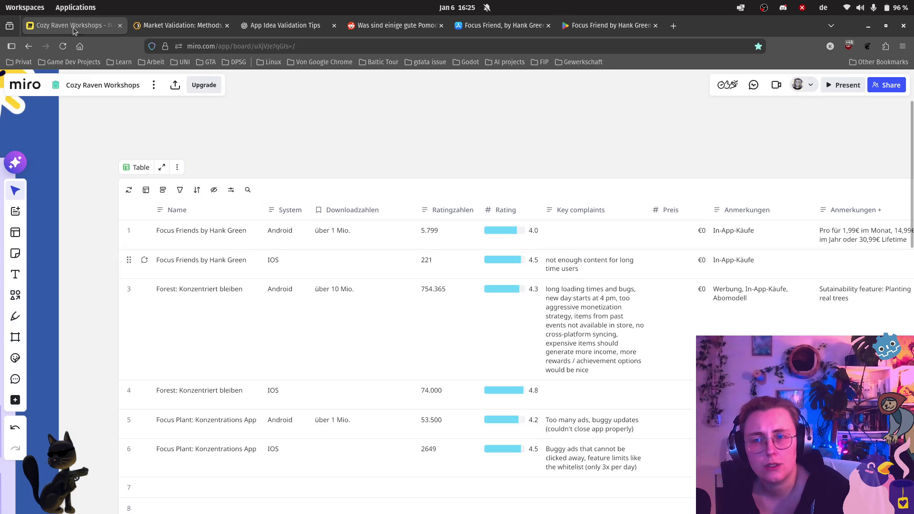
# - Enter 'Skins expensive' in row 1's Key complaints cell, then recheck the Google Play reviews
pyautogui.click(572, 238)
pyautogui.write('Skins e')
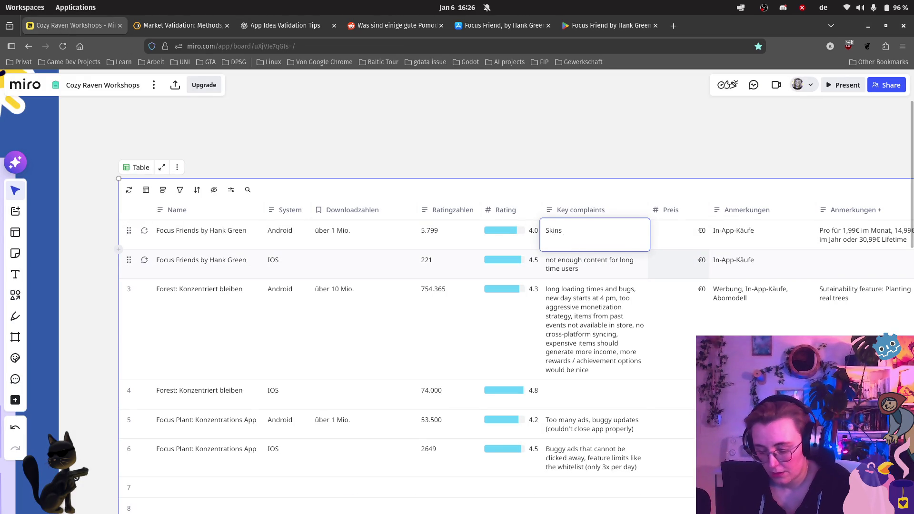
pyautogui.write('xpensive')
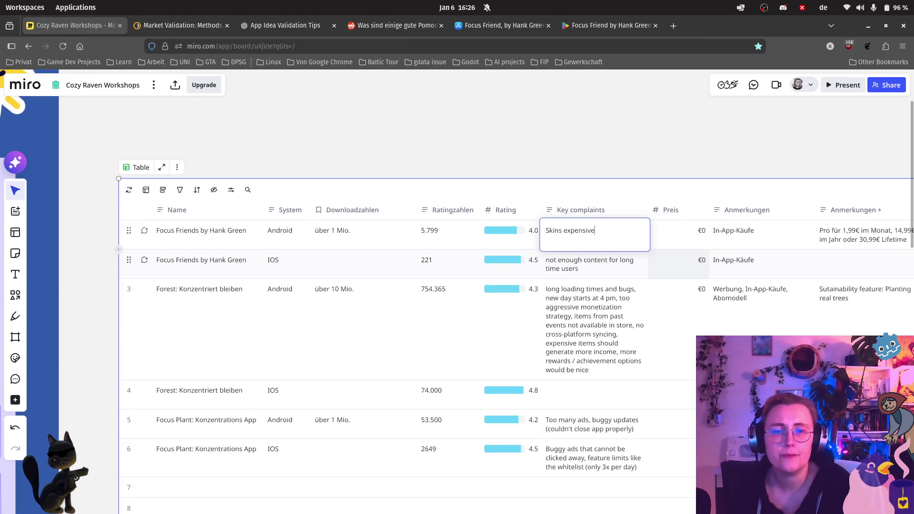
pyautogui.click(607, 18)
pyautogui.scroll(-5, 568, 359)
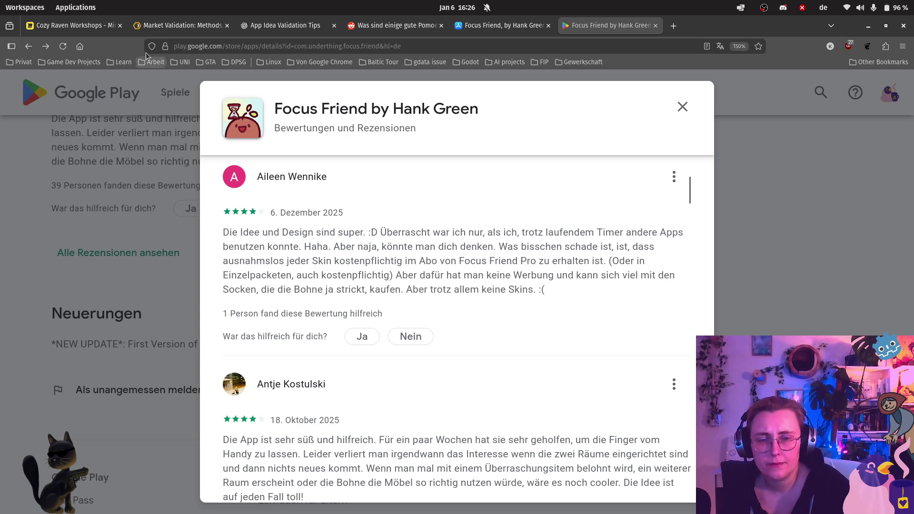
# - Complete the Focus Friends Android complaint as 'Skins expensive (always)'
pyautogui.hotkey('ctrl', 'Tab')
pyautogui.click(616, 245)
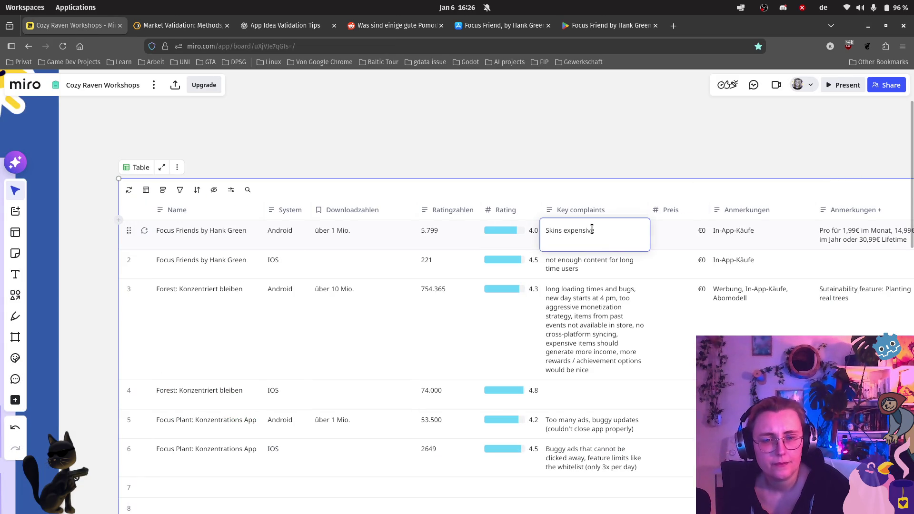
pyautogui.write(' (and al')
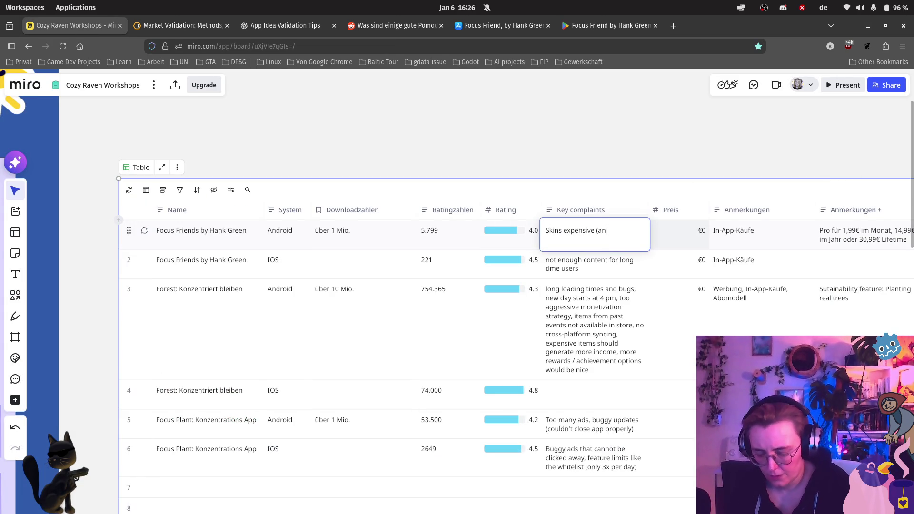
pyautogui.press('BackSpace')
pyautogui.press('BackSpace')
pyautogui.press('BackSpace')
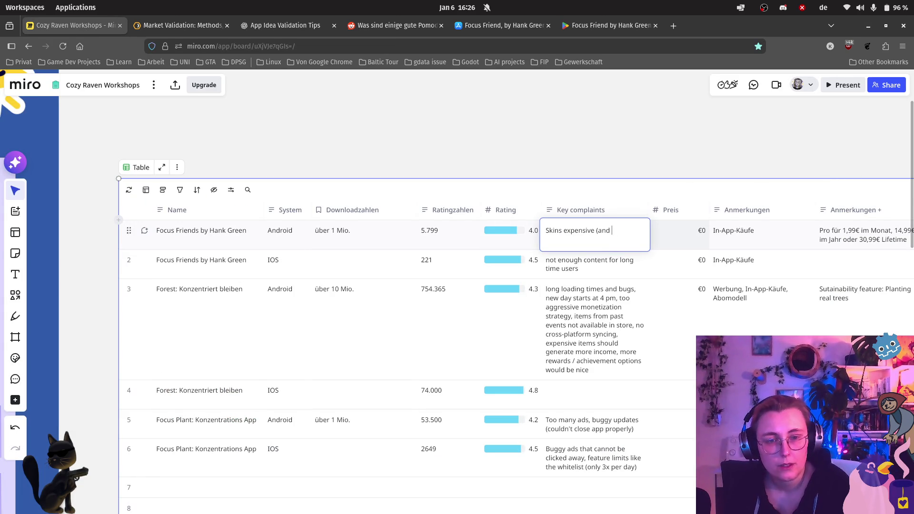
pyautogui.write('lways)')
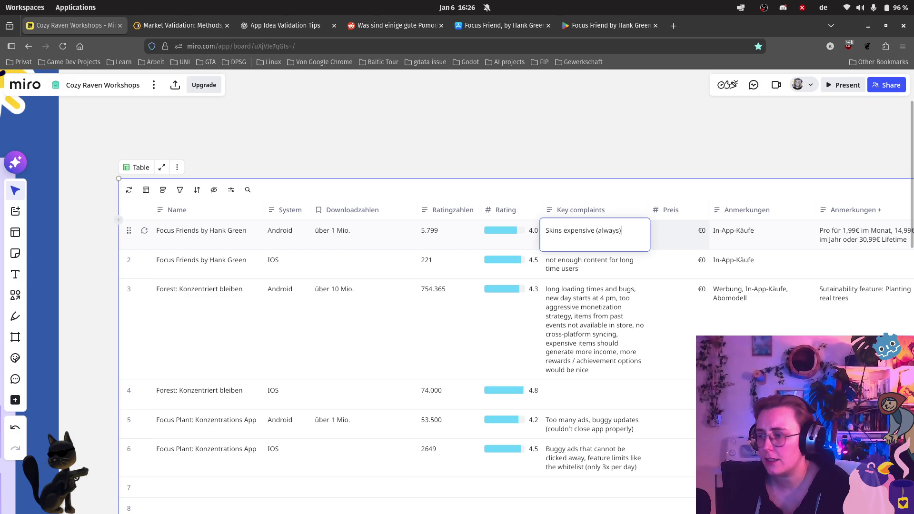
pyautogui.moveTo(351, 28)
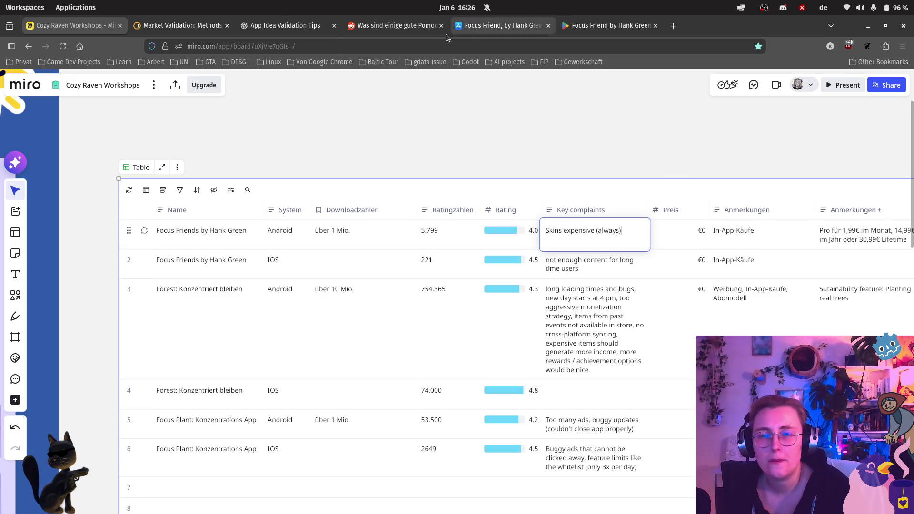
pyautogui.click(475, 25)
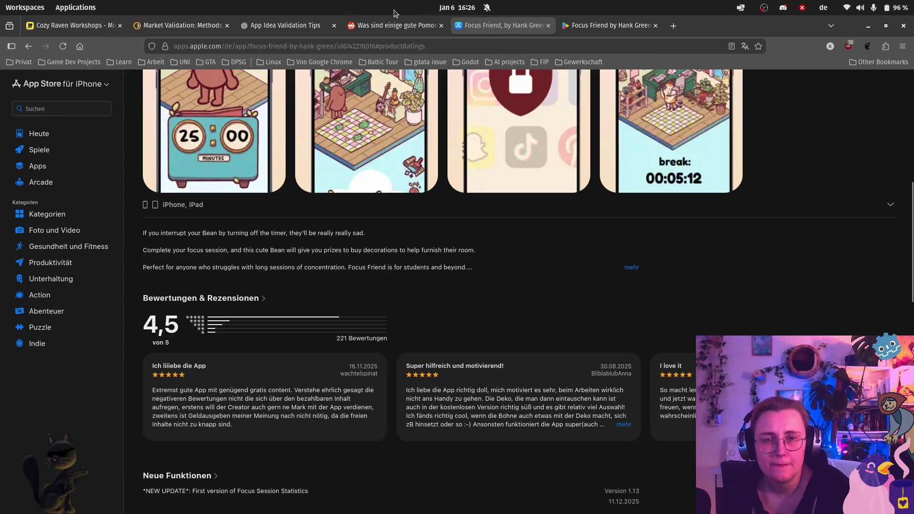
# - Scroll the 4-star Focus Friend reviews to the complaints about expensive Pro and the allow list
pyautogui.click(632, 28)
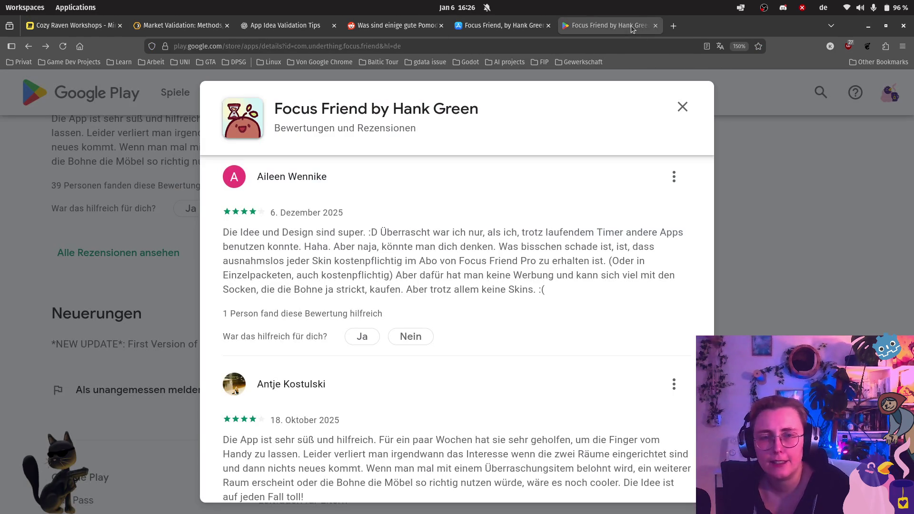
pyautogui.scroll(-5, 563, 217)
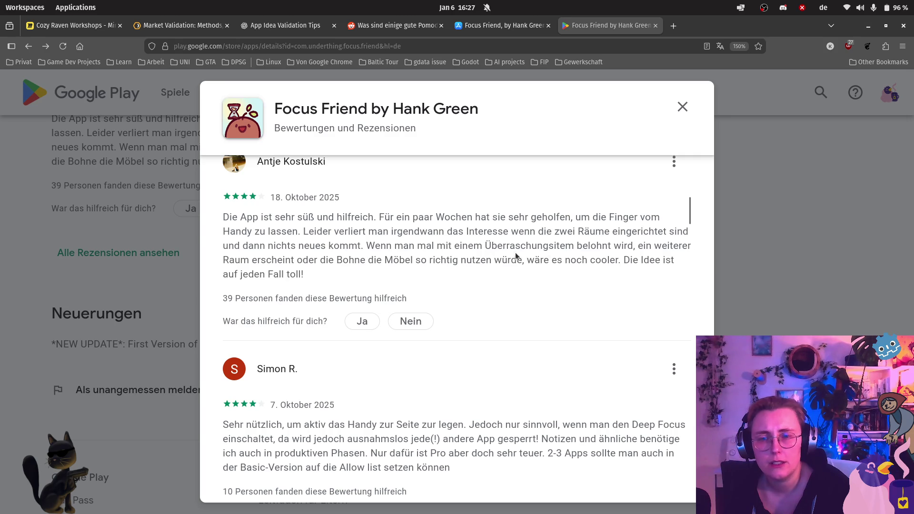
pyautogui.scroll(-3, 470, 263)
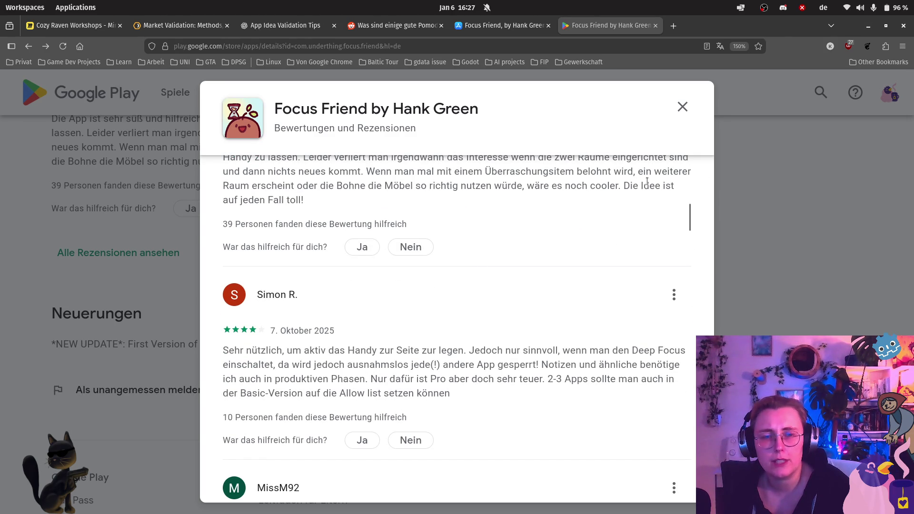
pyautogui.scroll(-3, 652, 225)
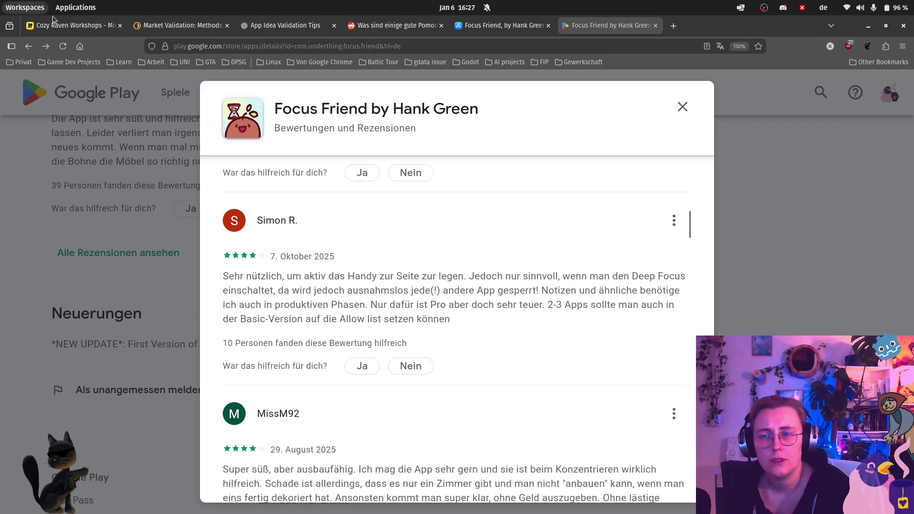
pyautogui.click(63, 27)
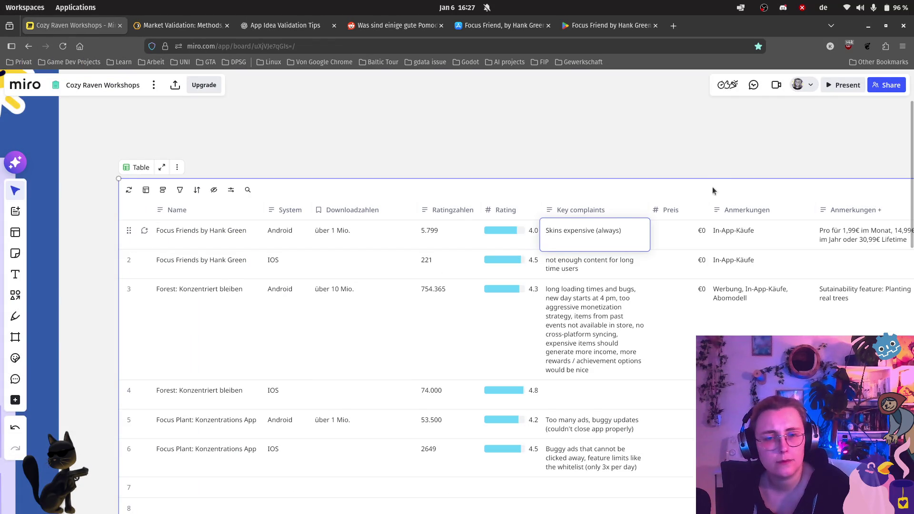
pyautogui.click(599, 27)
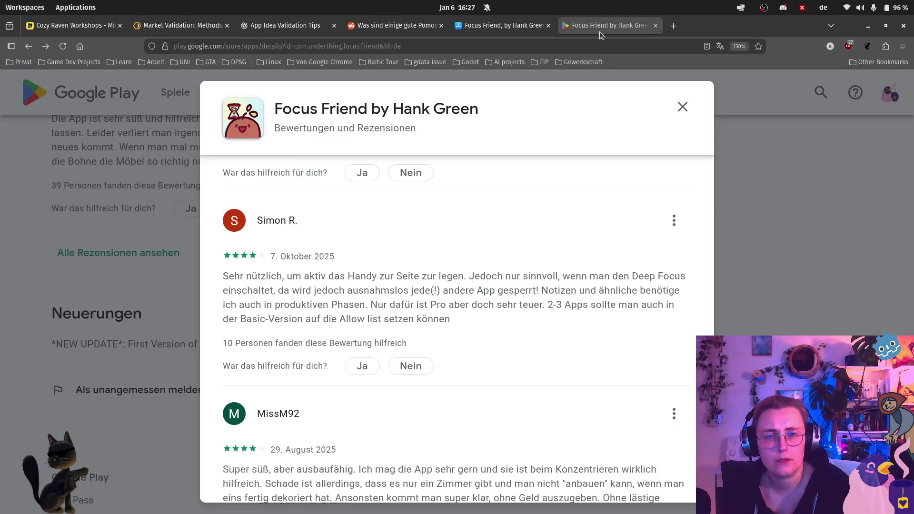
pyautogui.scroll(-3, 463, 232)
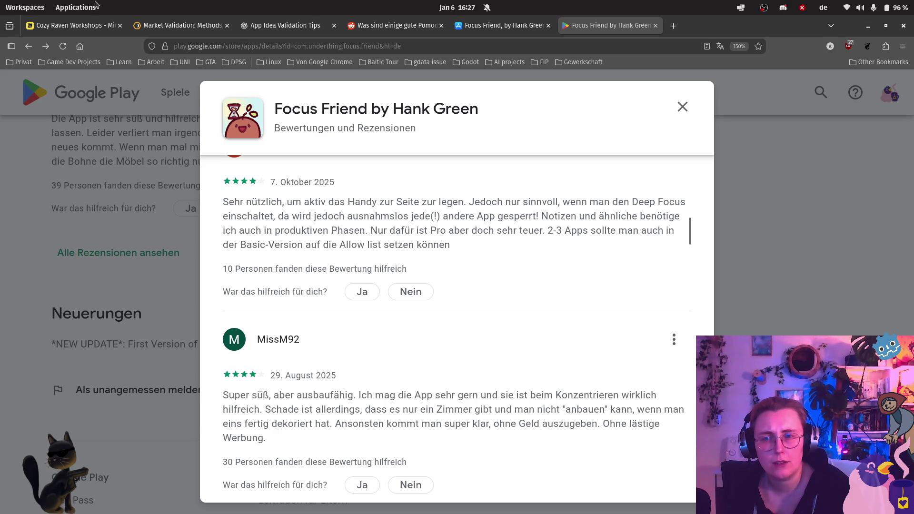
pyautogui.click(71, 25)
# - Append ', Allow list nur in pro' to the Focus Friends Android key complaints
pyautogui.write(', Allo')
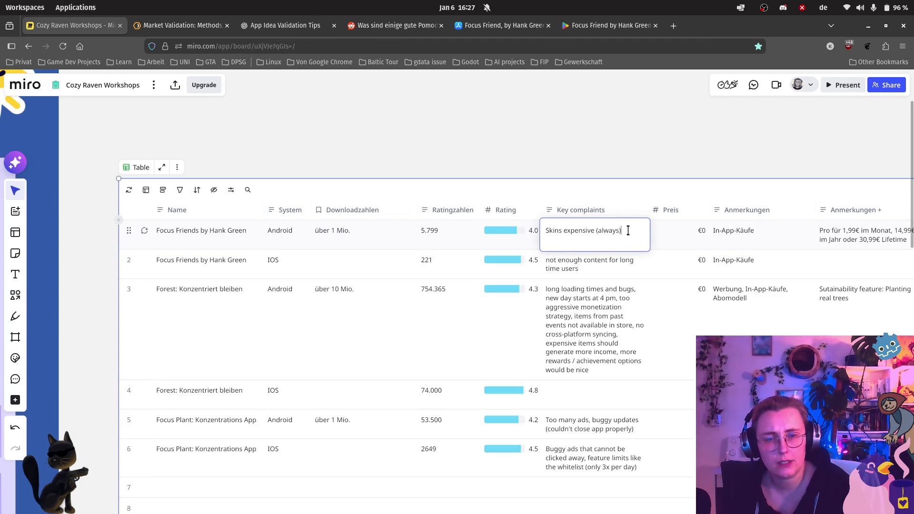
pyautogui.write('w list ')
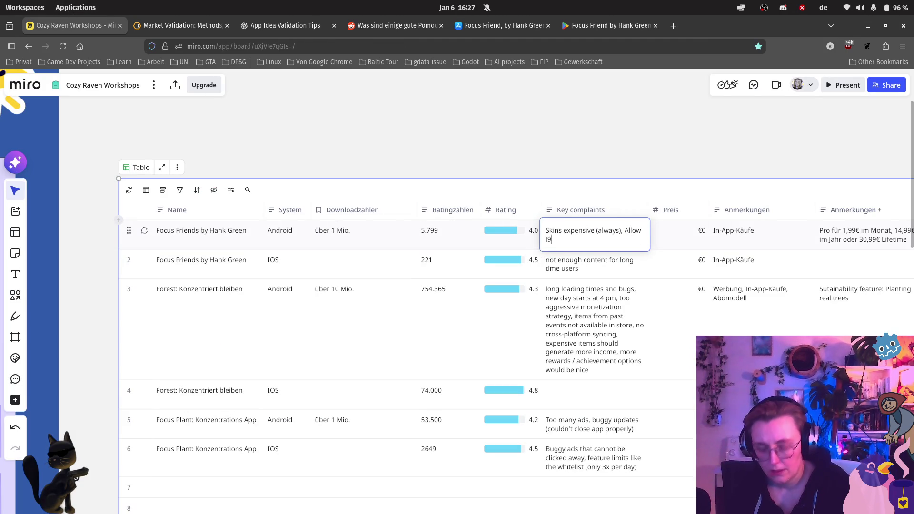
pyautogui.write('nur in pr')
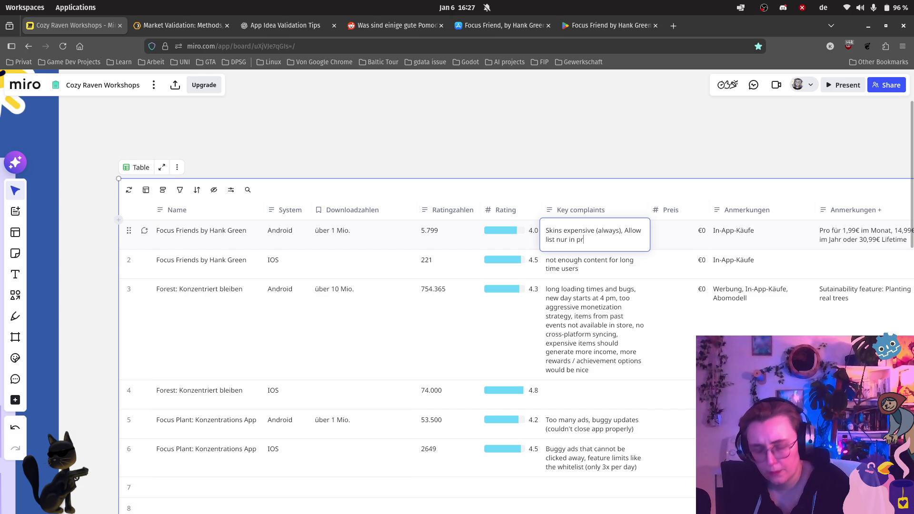
pyautogui.write('o')
pyautogui.click(478, 26)
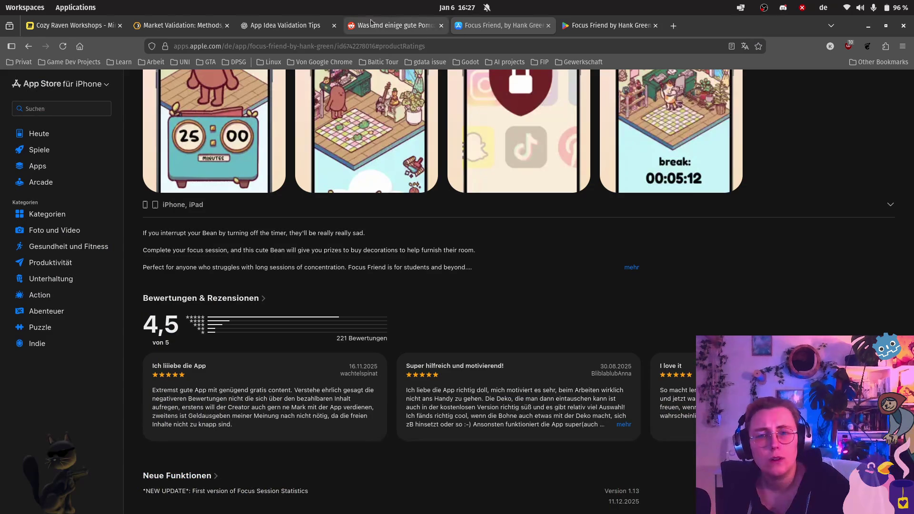
# - Recheck the Focus Friend Google Play reviews, glancing back at the Miro table in between
pyautogui.click(571, 25)
pyautogui.scroll(-3, 547, 308)
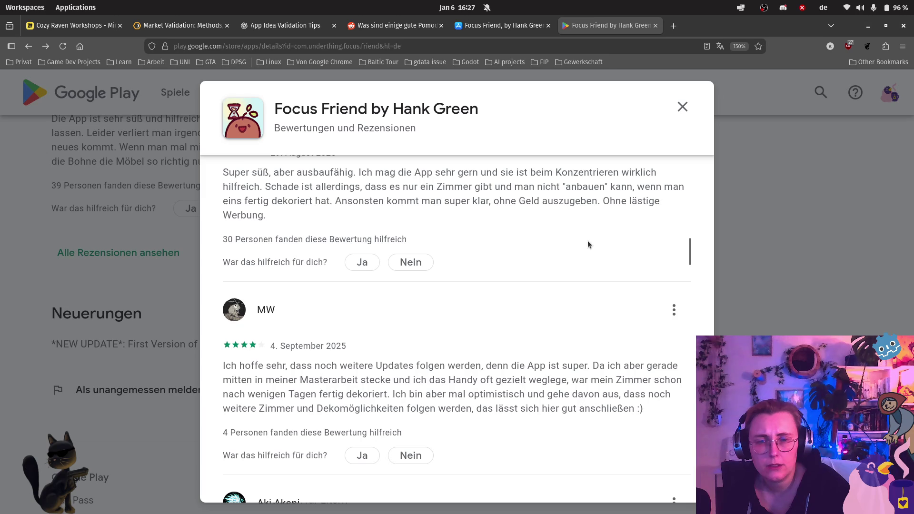
pyautogui.click(71, 26)
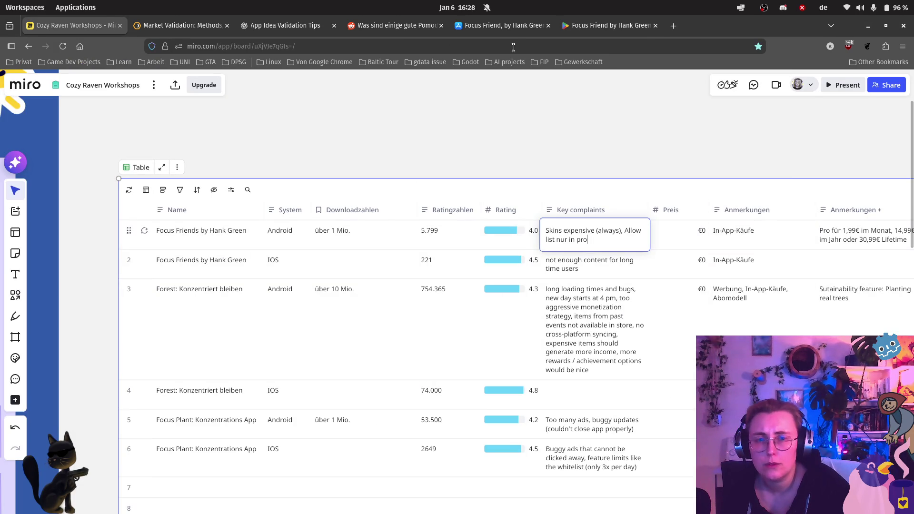
pyautogui.click(596, 28)
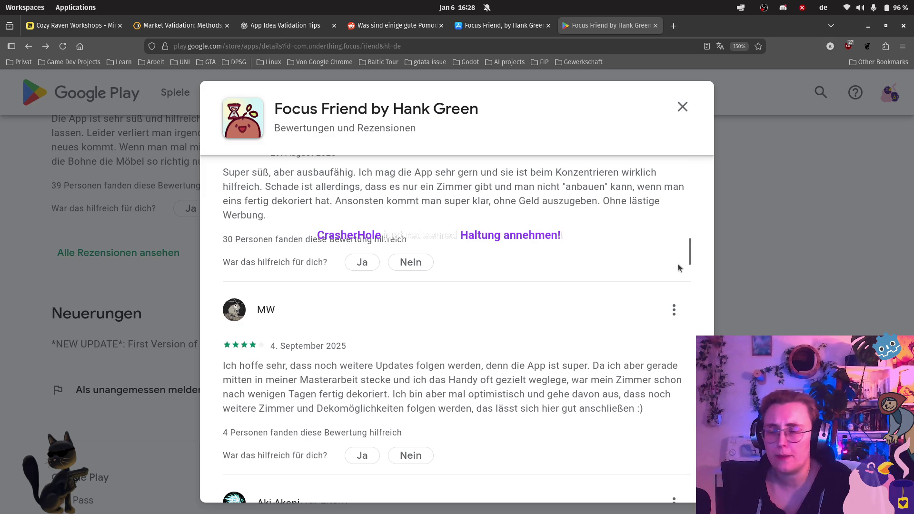
# - Scroll the 4-star Focus Friend reviews down to the complaint that purchased furniture goes unused
pyautogui.scroll(-2, 441, 217)
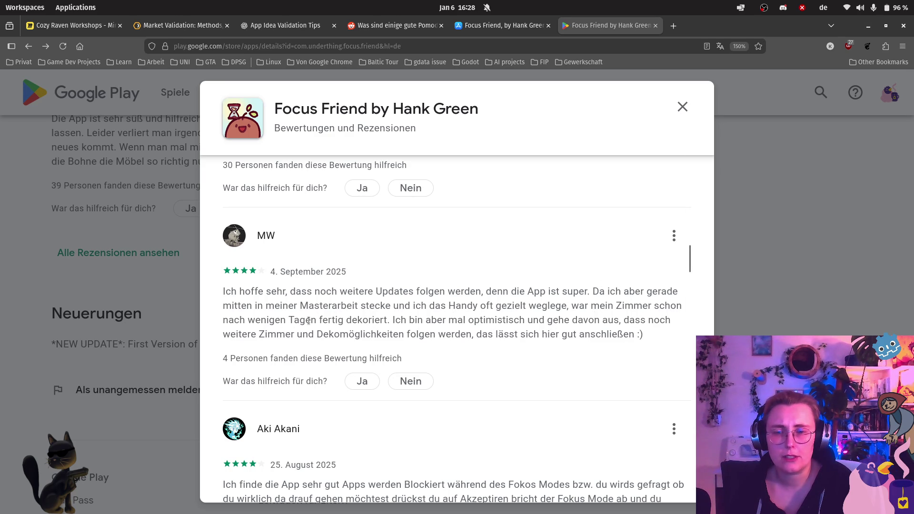
pyautogui.scroll(-1, 526, 306)
pyautogui.scroll(-5, 526, 305)
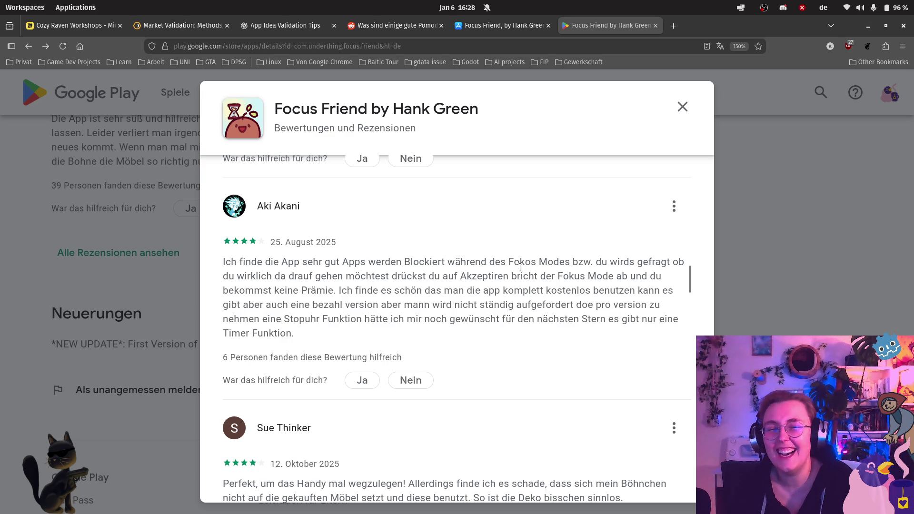
pyautogui.scroll(-3, 523, 272)
pyautogui.scroll(-5, 533, 257)
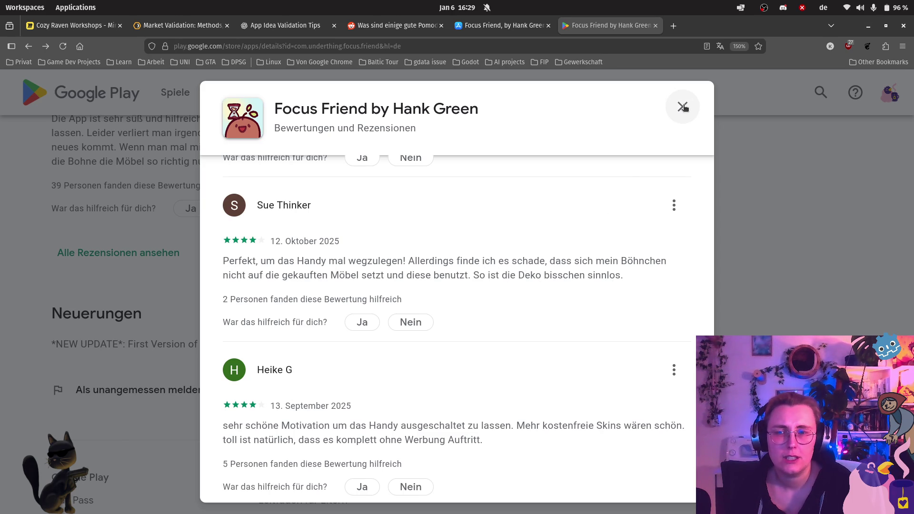
pyautogui.scroll(15, 469, 265)
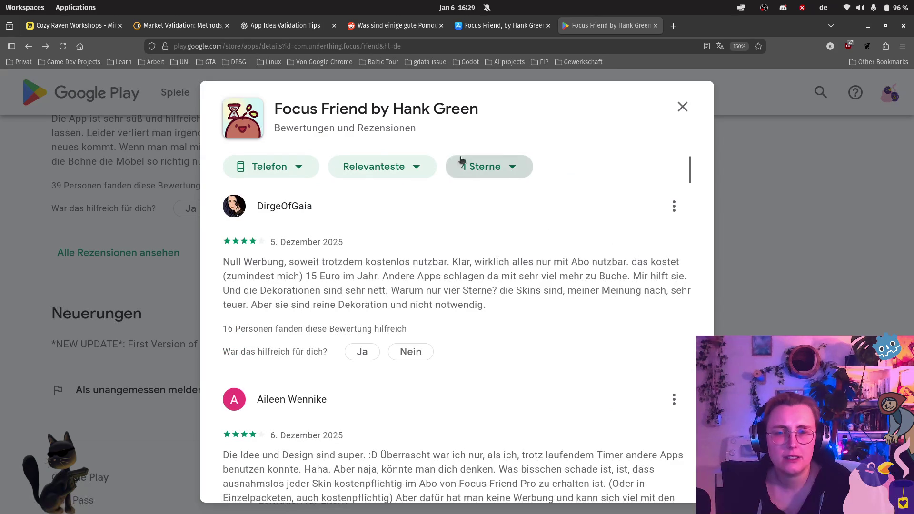
# - Filter the Focus Friend reviews to '3 Sterne' and skim through them
pyautogui.click(460, 160)
pyautogui.click(483, 316)
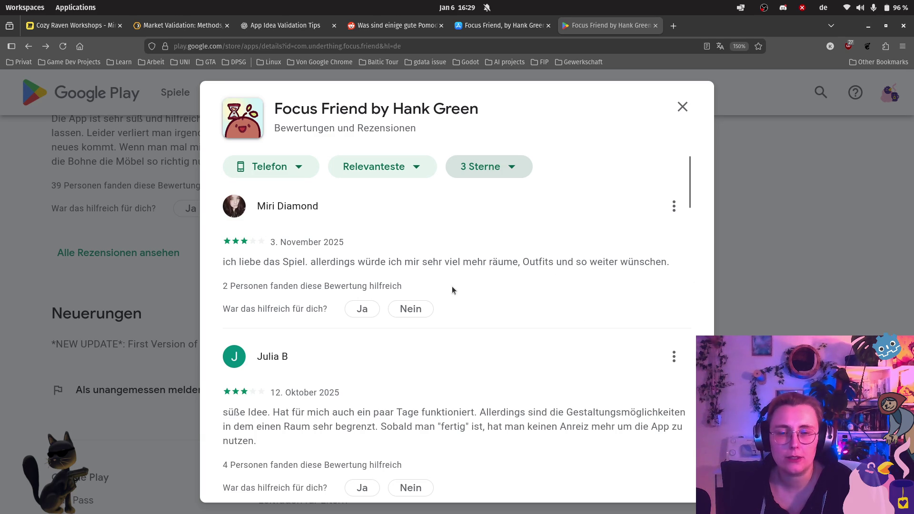
pyautogui.scroll(-3, 497, 290)
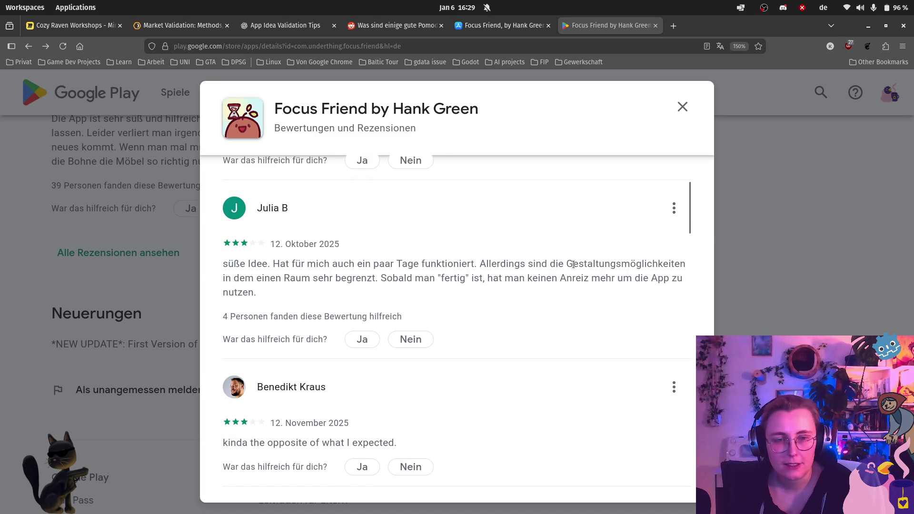
pyautogui.scroll(-3, 457, 279)
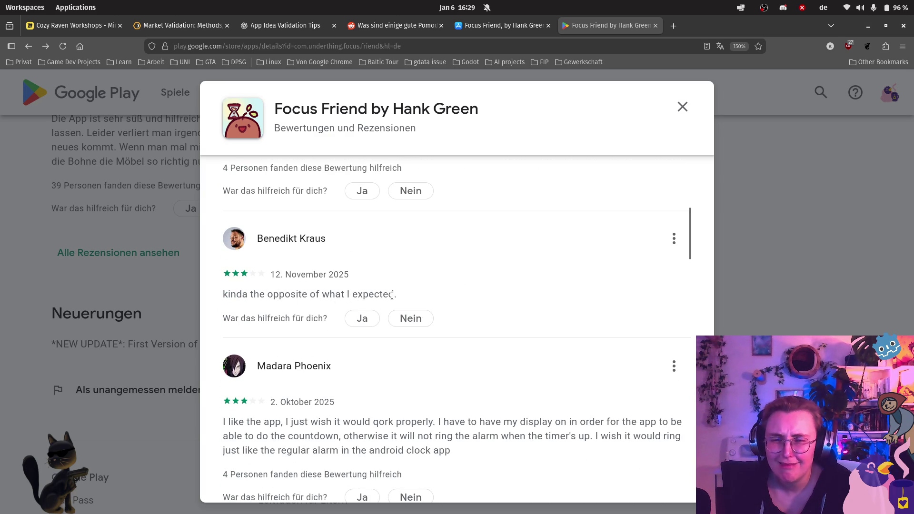
pyautogui.tripleClick(399, 298)
pyautogui.click(521, 262)
pyautogui.scroll(-3, 627, 273)
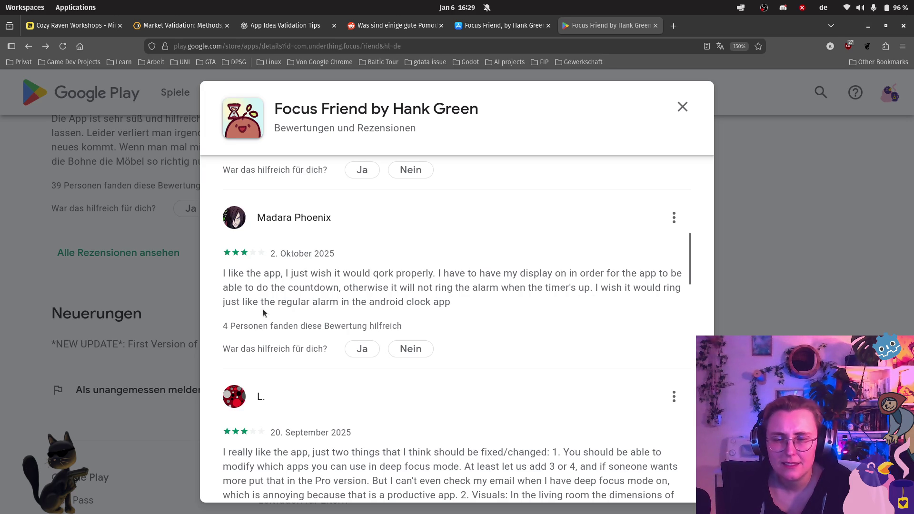
# - Highlight the complaints about the alarm not ringing like the clock app, then close the reviews
pyautogui.moveTo(461, 305)
pyautogui.mouseDown()
pyautogui.moveTo(514, 287)
pyautogui.moveTo(645, 273)
pyautogui.moveTo(596, 280)
pyautogui.mouseUp()
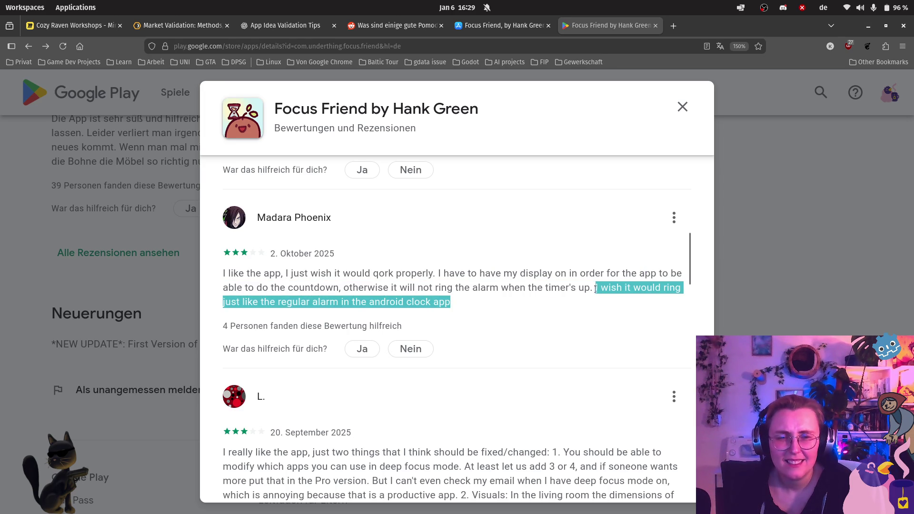
pyautogui.click(539, 319)
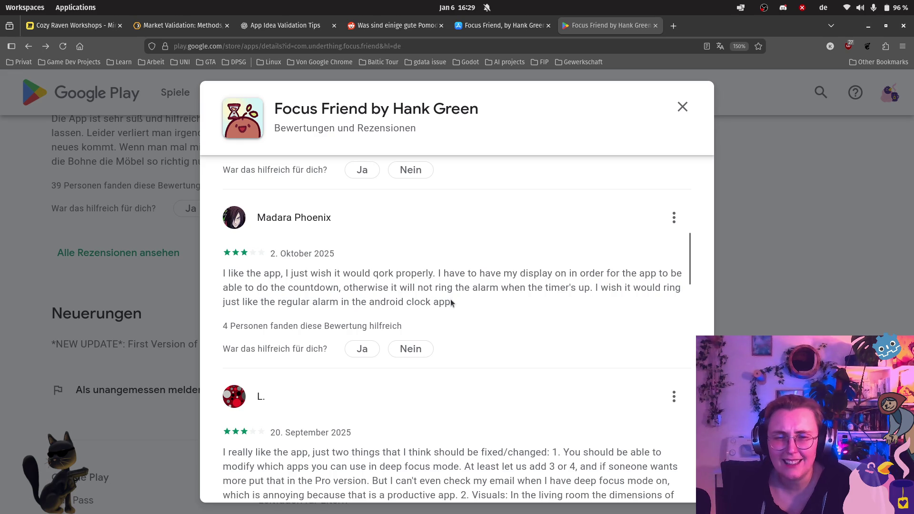
pyautogui.moveTo(451, 302); pyautogui.dragTo(585, 286)
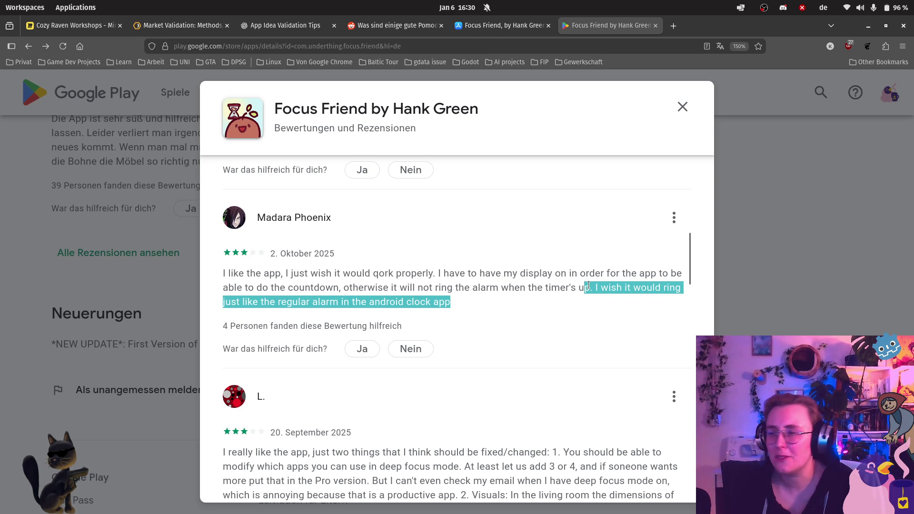
pyautogui.click(598, 307)
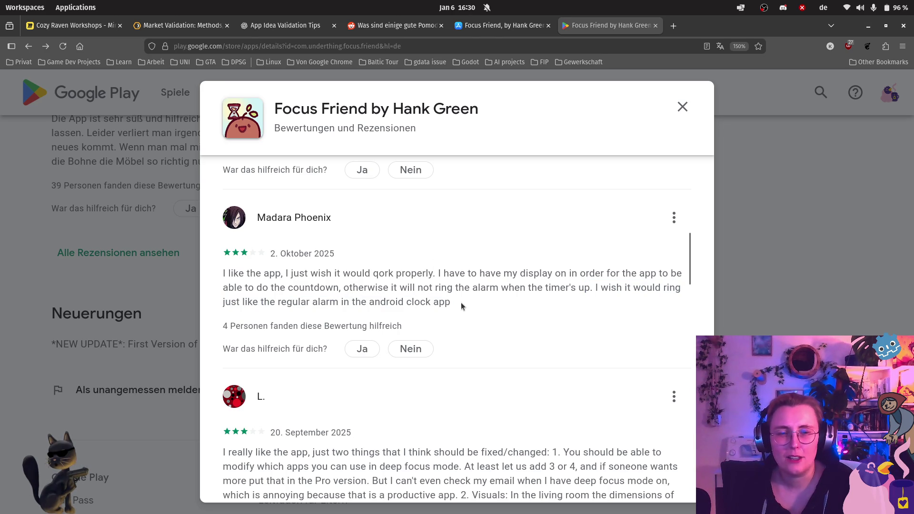
pyautogui.moveTo(457, 303)
pyautogui.mouseDown()
pyautogui.moveTo(606, 285)
pyautogui.moveTo(594, 284)
pyautogui.mouseUp()
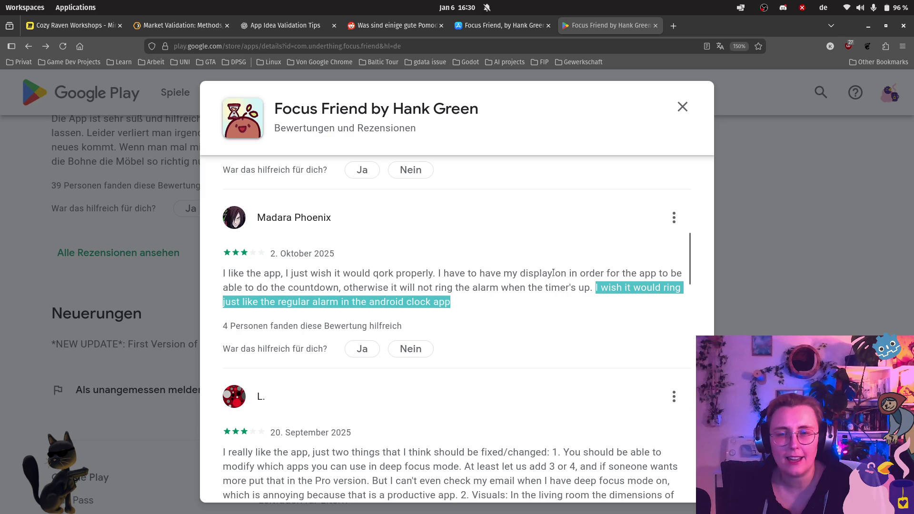
pyautogui.click(526, 293)
pyautogui.scroll(-3, 476, 300)
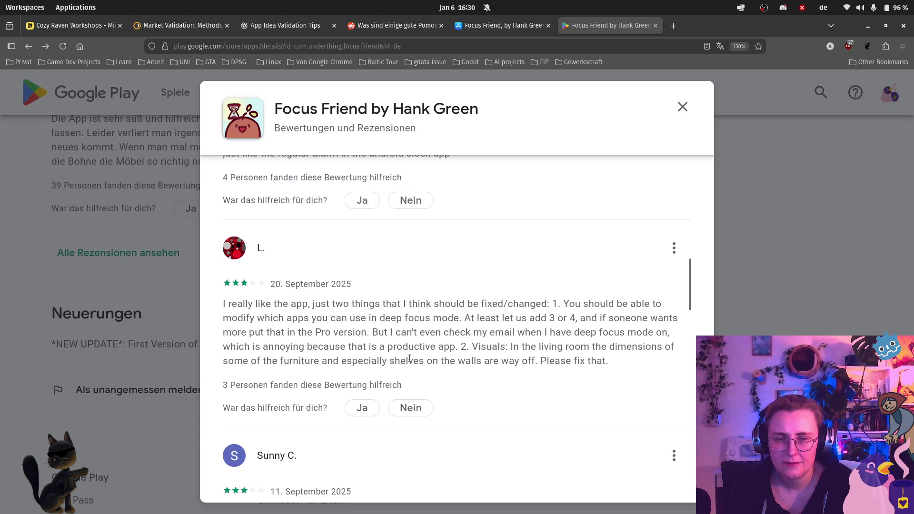
pyautogui.scroll(-10, 446, 358)
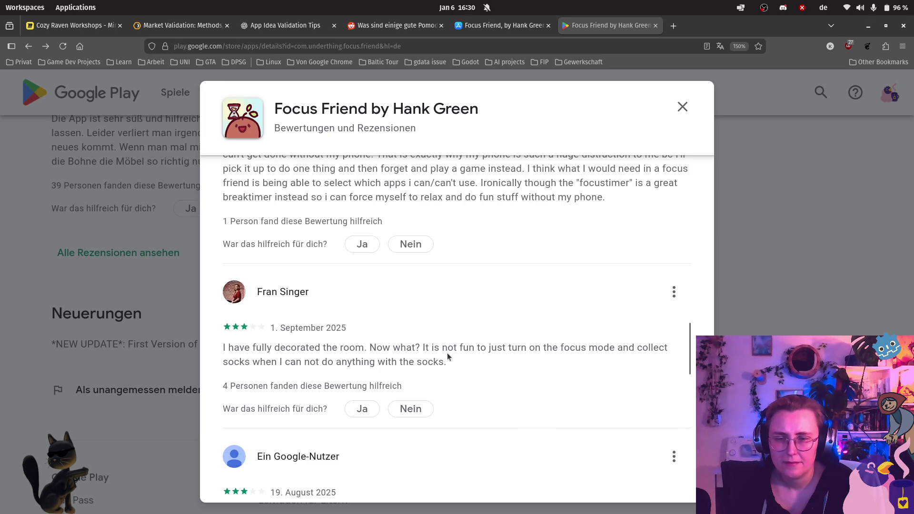
pyautogui.click(683, 107)
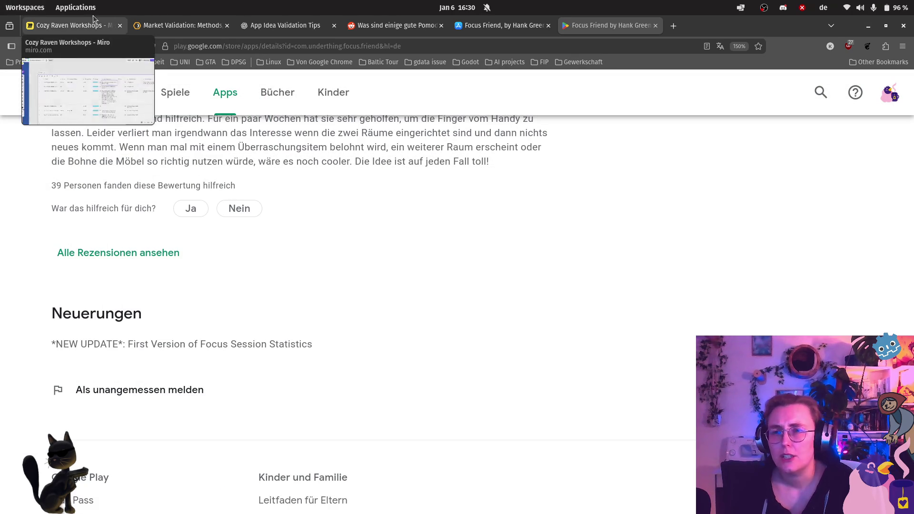
# - Back in Miro, deselect the 'Skins expensive (always), Allow list nur in pro' cell and fit the table in view
pyautogui.click(71, 25)
pyautogui.click(615, 164)
pyautogui.scroll(-2, 671, 269)
pyautogui.scroll(-1, 672, 268)
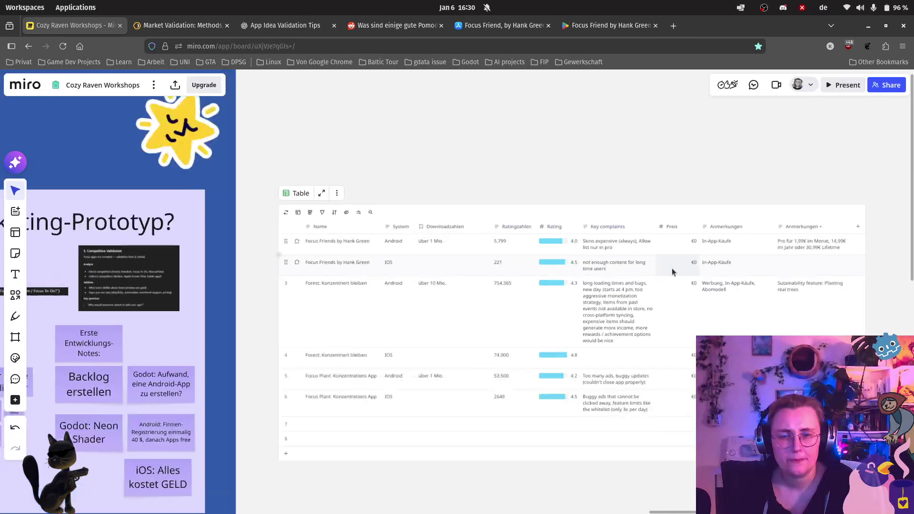
pyautogui.scroll(3, 672, 267)
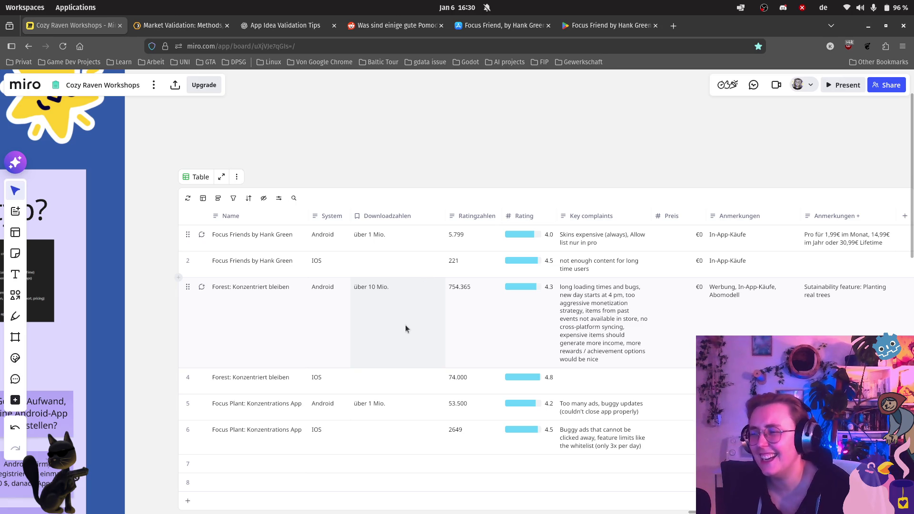
pyautogui.scroll(-2, 532, 144)
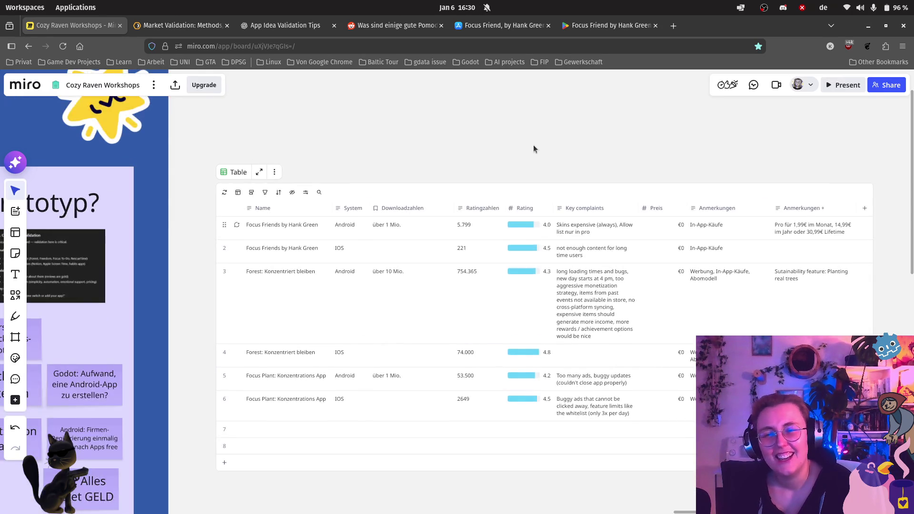
pyautogui.scroll(-2, 533, 143)
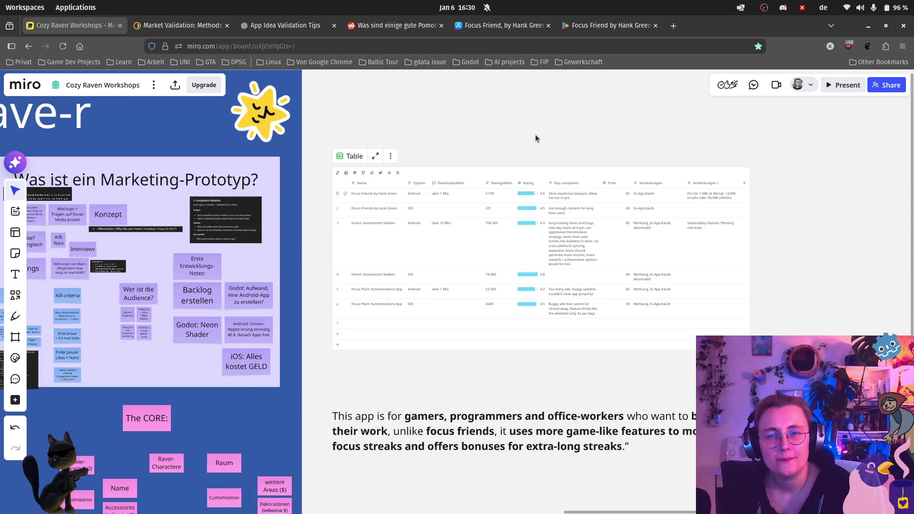
pyautogui.scroll(1, 535, 134)
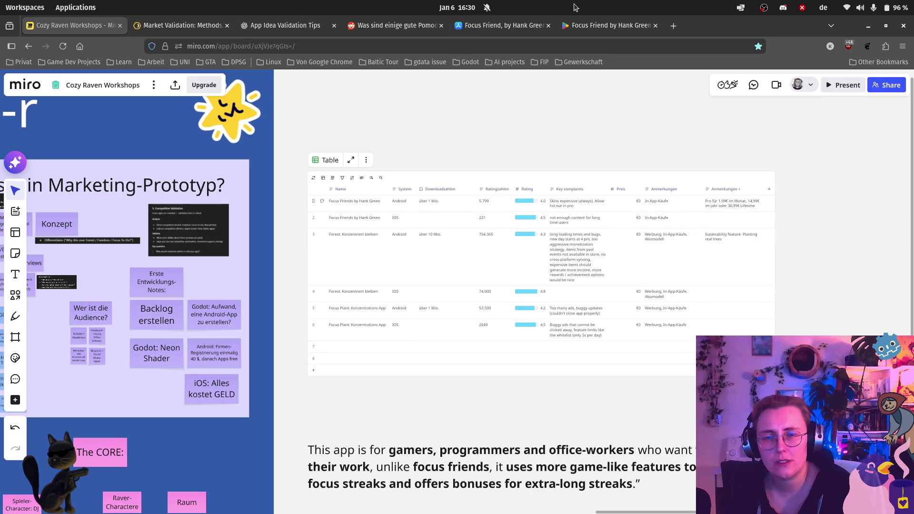
pyautogui.scroll(2, 357, 278)
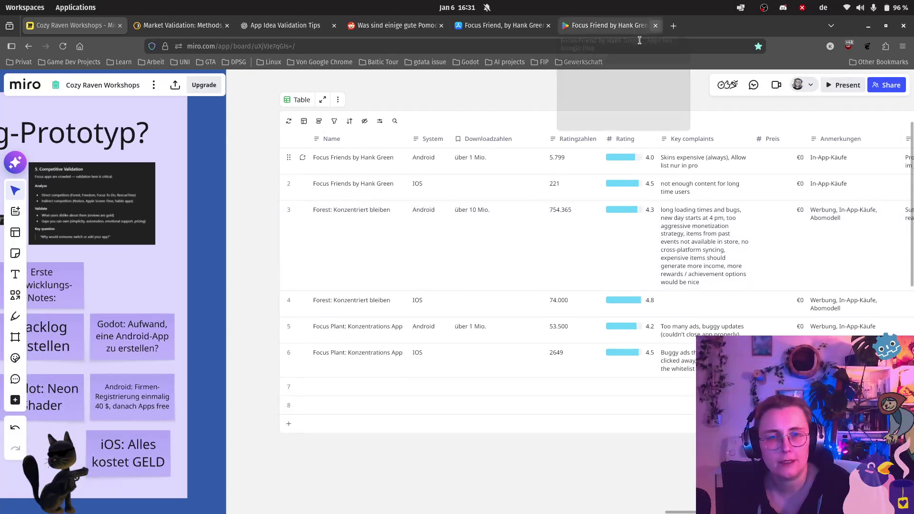
pyautogui.moveTo(394, 29)
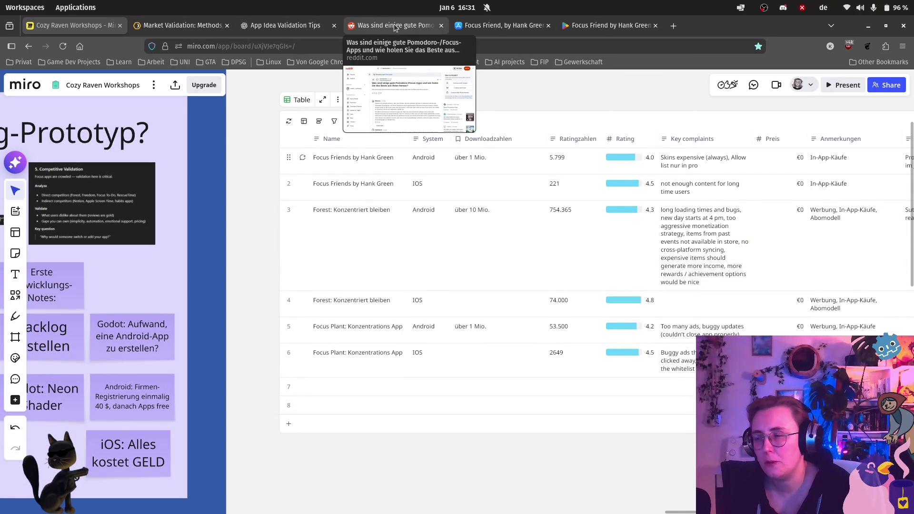
pyautogui.moveTo(2, 182)
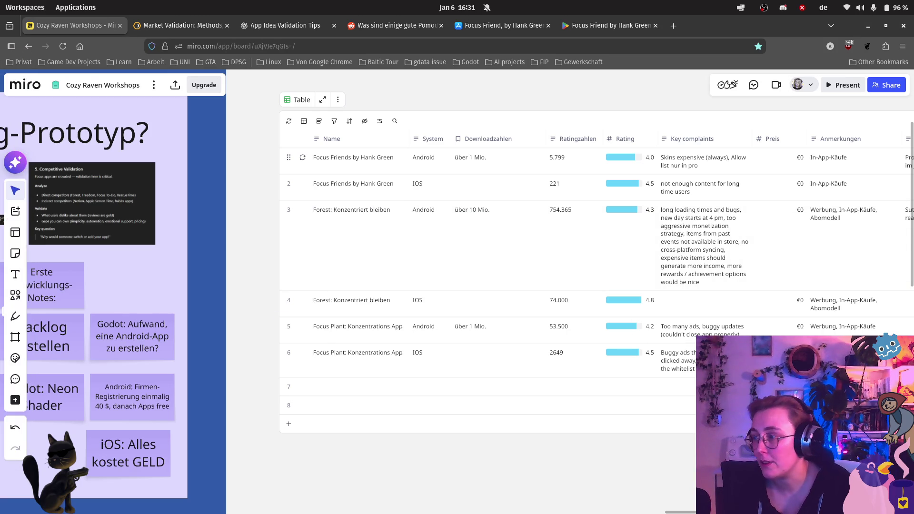
pyautogui.moveTo(2, 275)
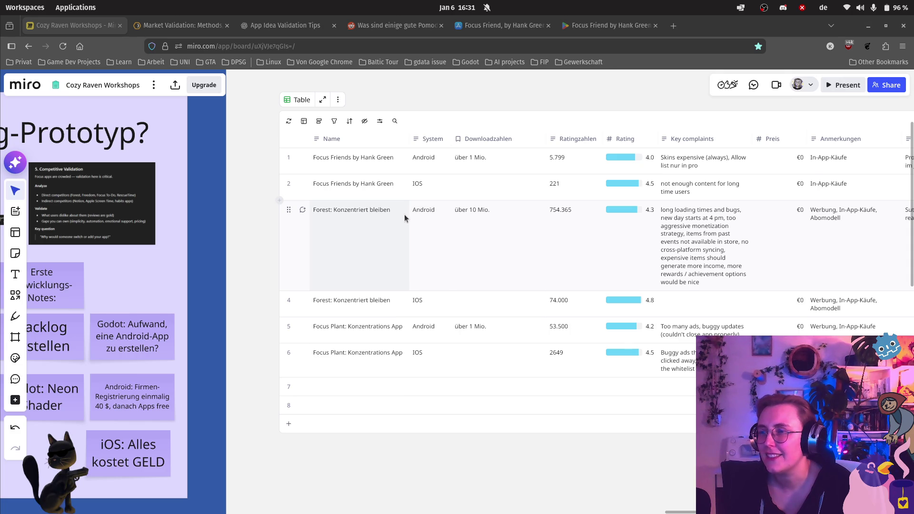
pyautogui.moveTo(2, 210)
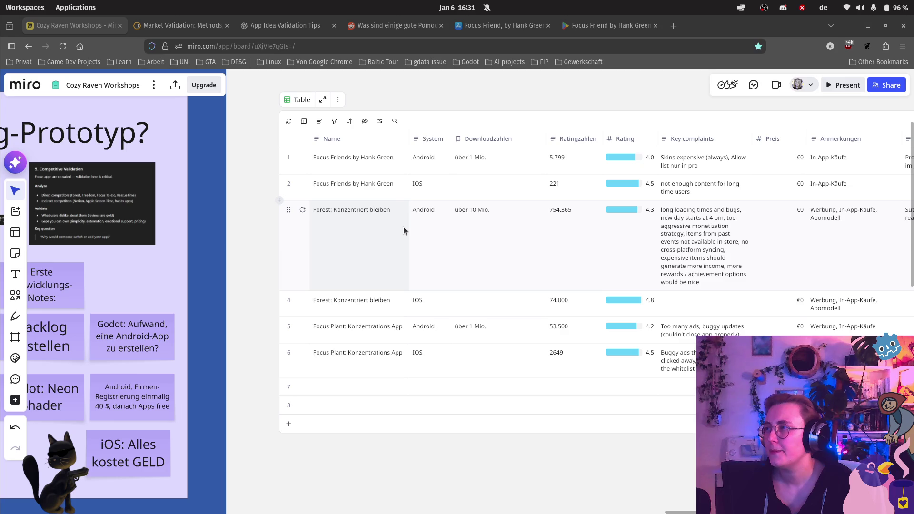
pyautogui.moveTo(2, 400)
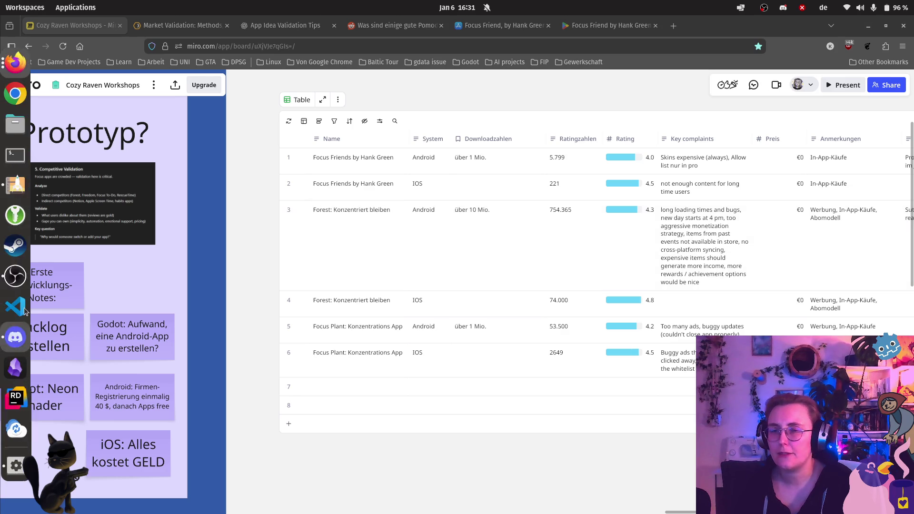